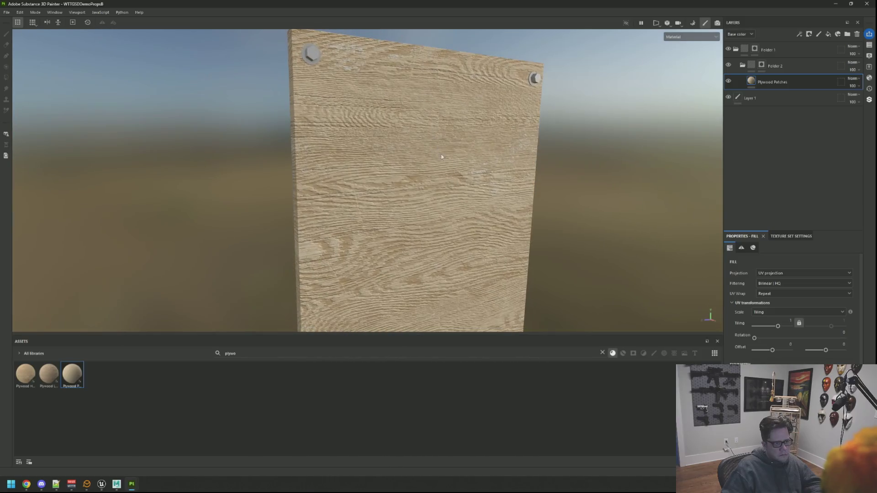
# Set the Plywood Patches UV rotation to 90 so the grain runs vertically, then inspect the plank.
pyautogui.click(837, 337)
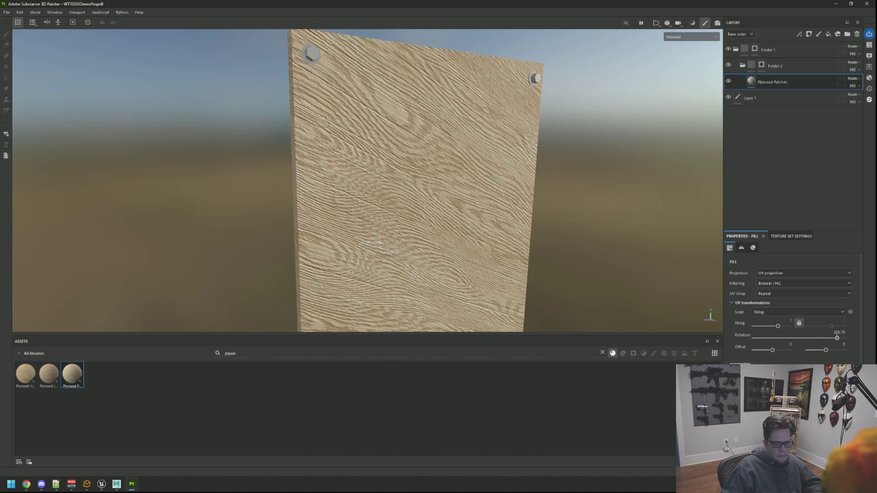
pyautogui.moveTo(837, 337); pyautogui.dragTo(836, 337)
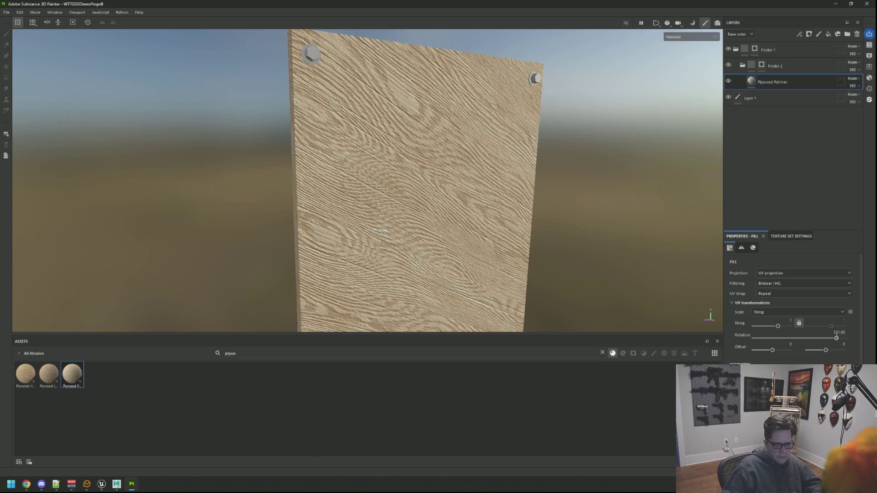
pyautogui.write('90')
pyautogui.press('Return')
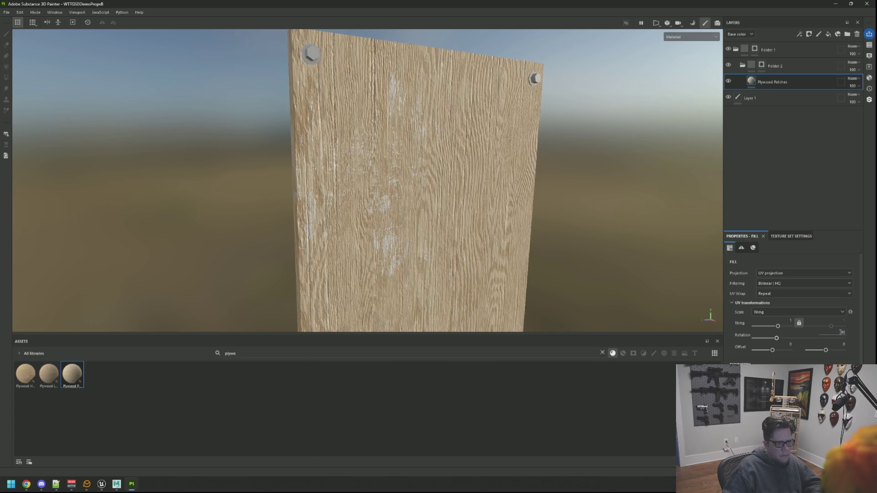
pyautogui.scroll(-3, 477, 230)
pyautogui.moveTo(478, 230)
pyautogui.mouseDown()
pyautogui.moveTo(374, 206)
pyautogui.moveTo(370, 213)
pyautogui.moveTo(411, 219)
pyautogui.moveTo(455, 206)
pyautogui.moveTo(422, 205)
pyautogui.mouseUp()
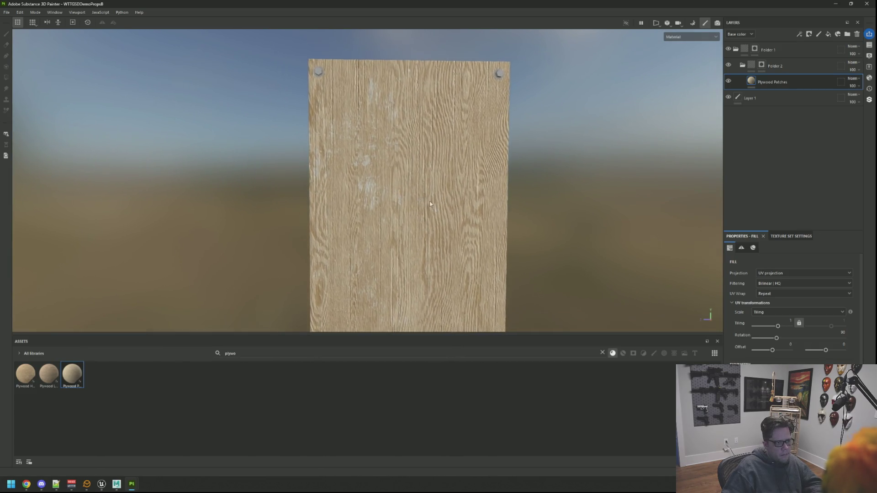
pyautogui.scroll(-2, 440, 212)
pyautogui.scroll(-3, 793, 301)
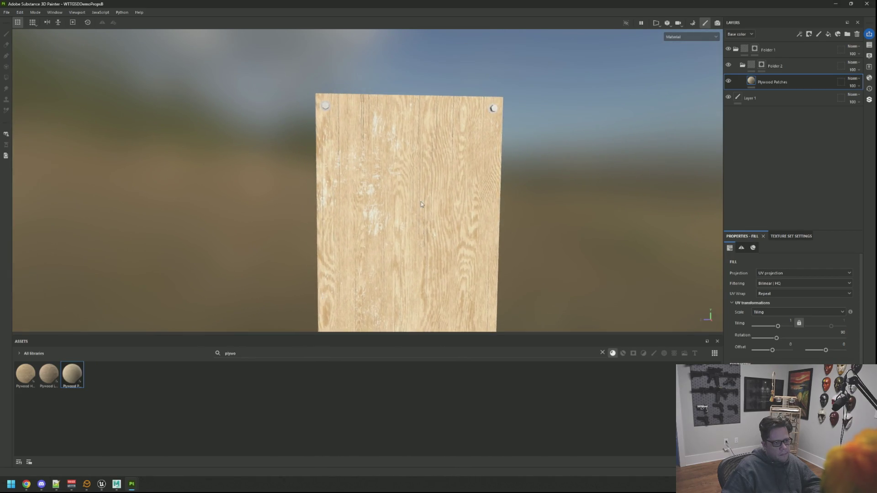
pyautogui.scroll(-2, 789, 360)
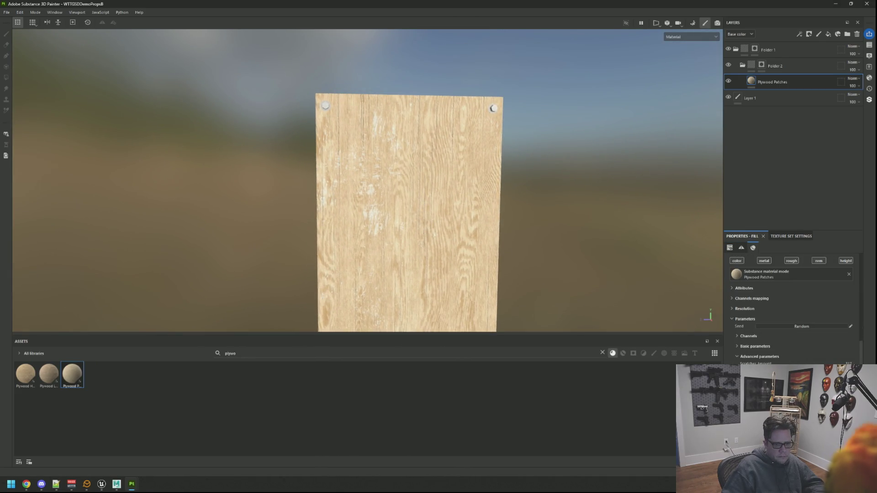
pyautogui.scroll(-3, 739, 346)
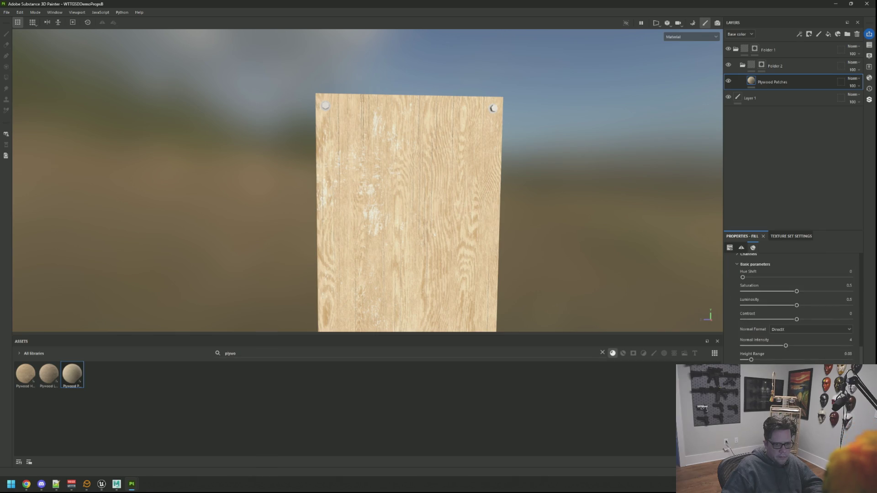
pyautogui.moveTo(516, 254)
pyautogui.mouseDown()
pyautogui.moveTo(587, 250)
pyautogui.moveTo(574, 210)
pyautogui.moveTo(528, 208)
pyautogui.moveTo(654, 231)
pyautogui.mouseUp()
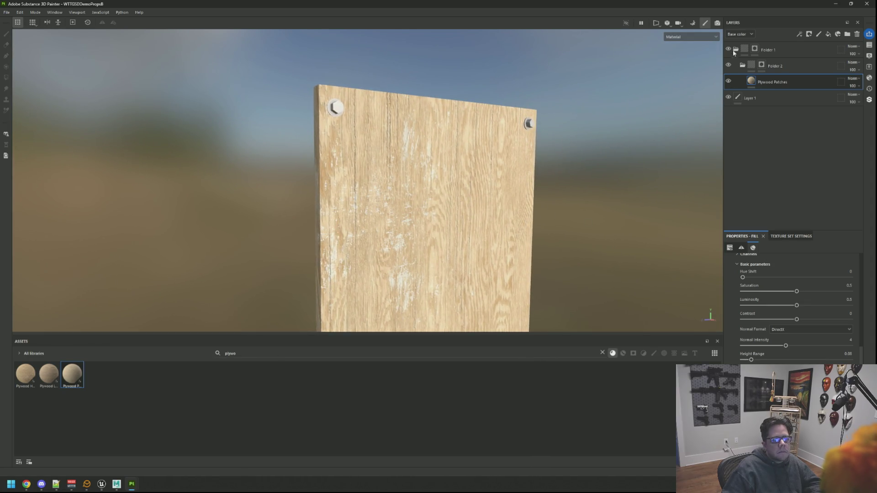
# Show the Height channel stack and drag Plywood Patches opacity down to about 30.
pyautogui.click(742, 71)
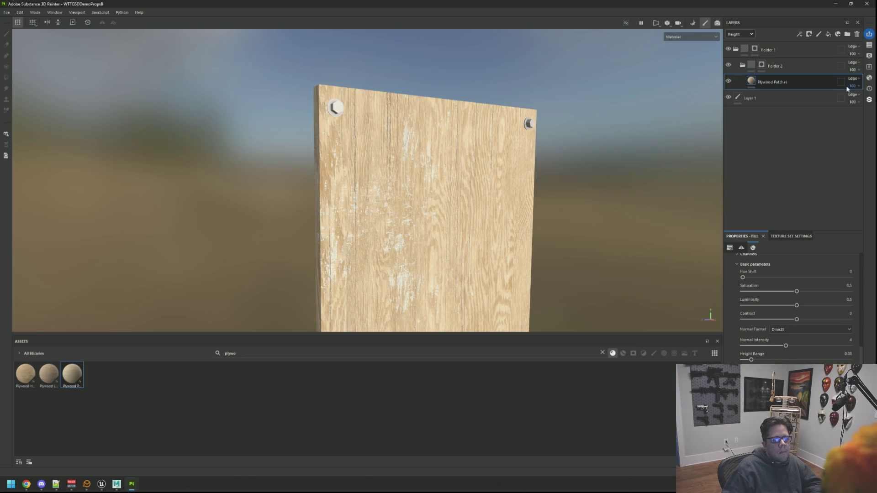
pyautogui.moveTo(401, 134); pyautogui.dragTo(513, 174)
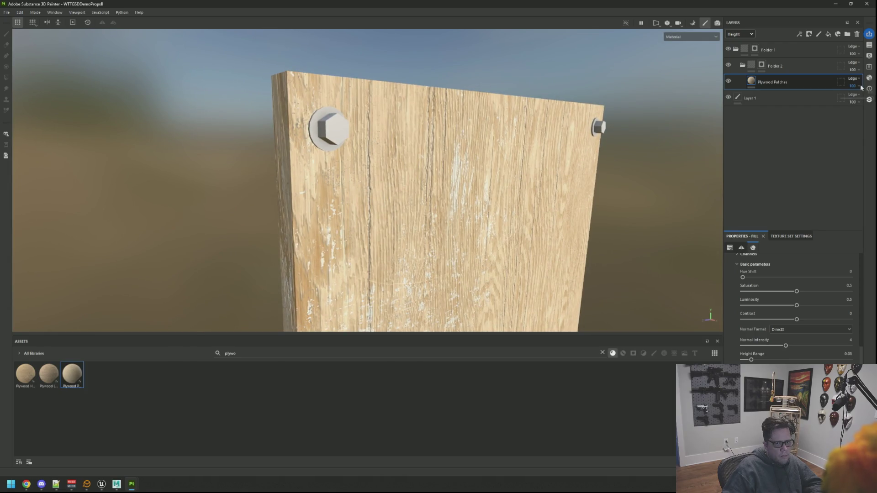
pyautogui.moveTo(858, 97); pyautogui.dragTo(848, 101)
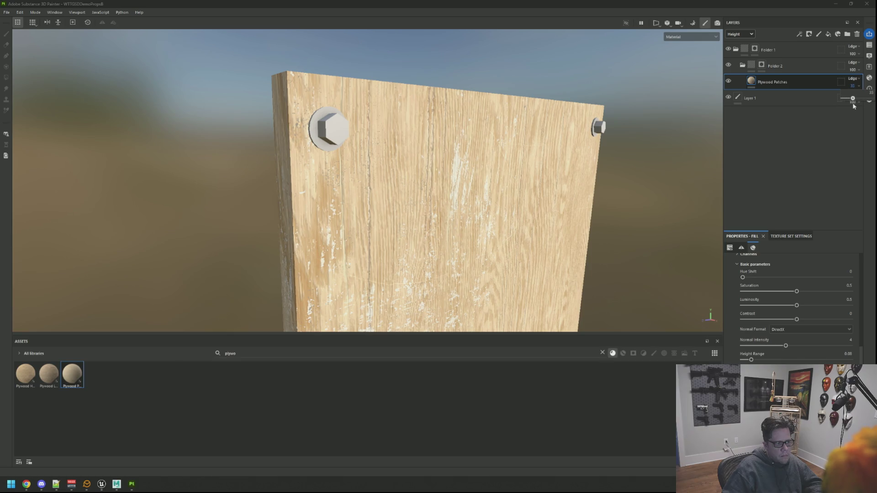
pyautogui.moveTo(451, 168)
pyautogui.mouseDown()
pyautogui.moveTo(324, 142)
pyautogui.moveTo(369, 154)
pyautogui.moveTo(385, 141)
pyautogui.moveTo(407, 145)
pyautogui.mouseUp()
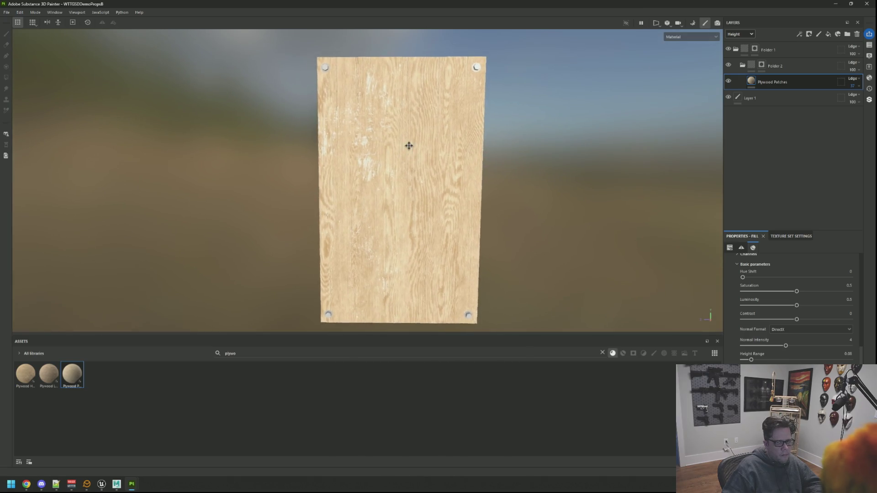
pyautogui.click(847, 33)
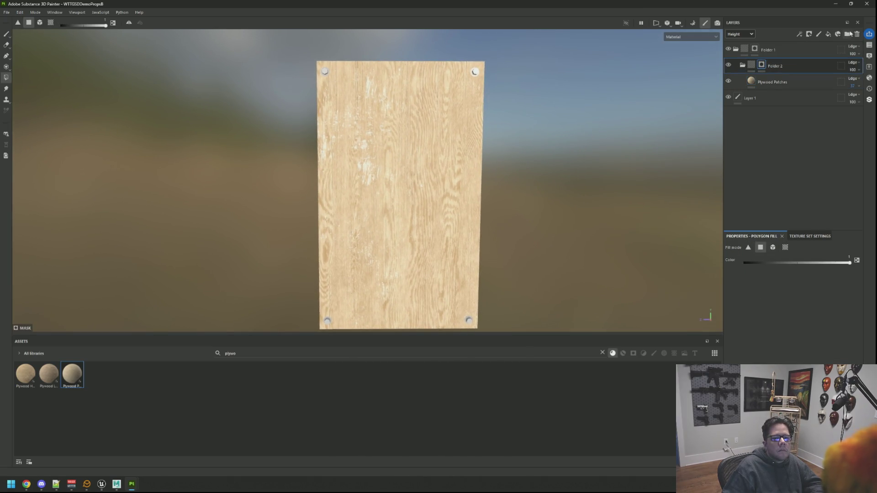
# Add a folder with a black mask containing Fill layer 1 with a red base color.
pyautogui.rightClick(772, 67)
pyautogui.click(795, 91)
pyautogui.click(827, 34)
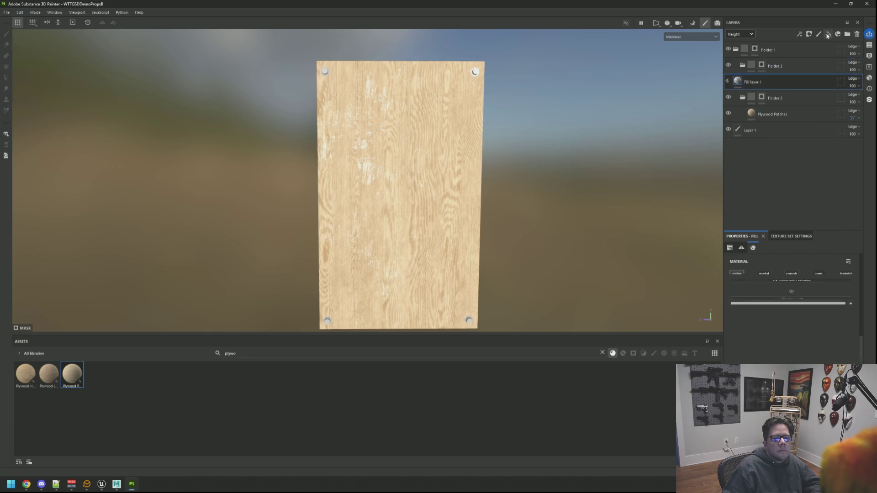
pyautogui.click(839, 351)
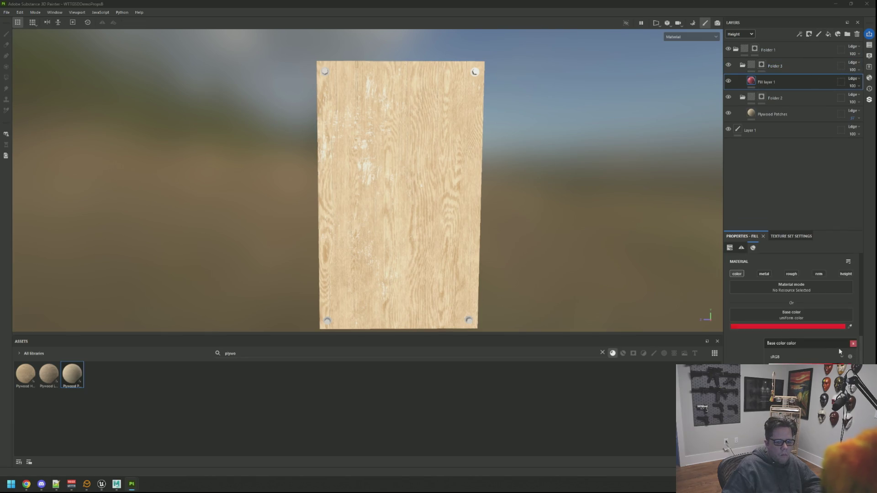
pyautogui.click(853, 344)
# Select the hexagon bolt-head islands in the folder mask from the UV view.
pyautogui.click(761, 64)
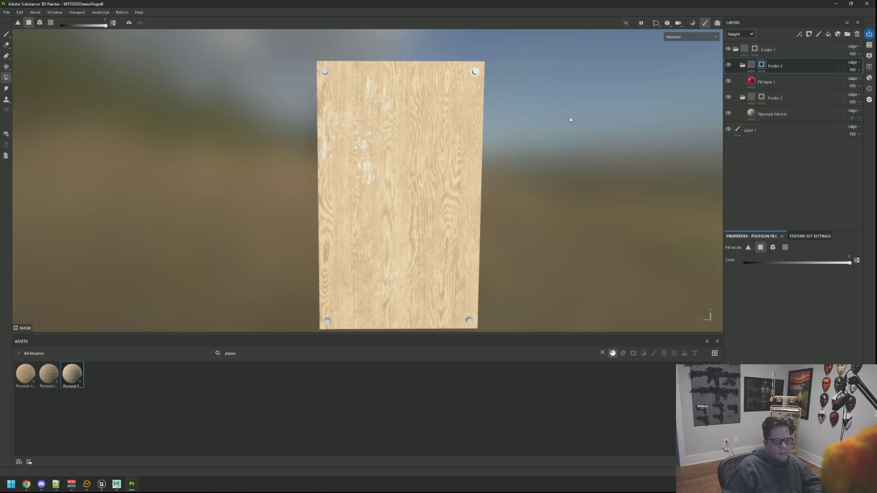
pyautogui.scroll(1, 269, 95)
pyautogui.scroll(2, 383, 141)
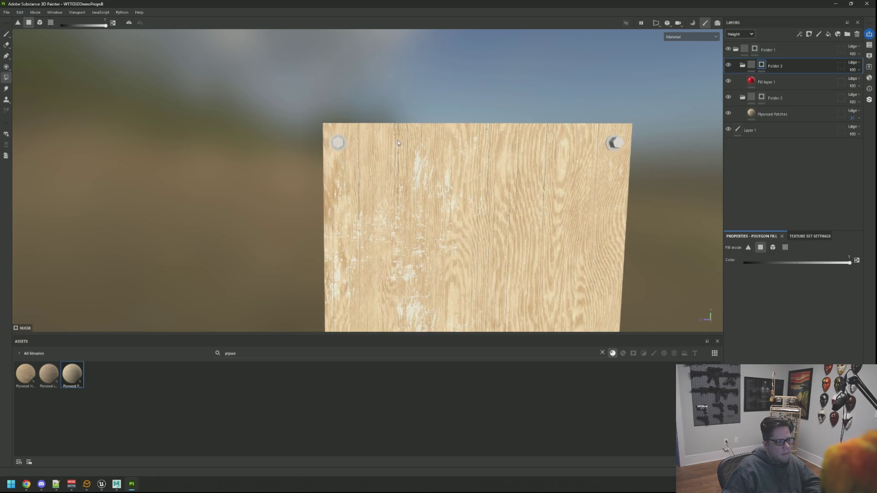
pyautogui.press('F3')
pyautogui.scroll(3, 456, 132)
pyautogui.moveTo(487, 106)
pyautogui.mouseDown()
pyautogui.moveTo(348, 224)
pyautogui.moveTo(317, 219)
pyautogui.mouseUp()
pyautogui.press('F2')
pyautogui.keyDown('alt'); pyautogui.moveTo(357, 166); pyautogui.dragTo(647, 346); pyautogui.keyUp('alt')
pyautogui.click(603, 352)
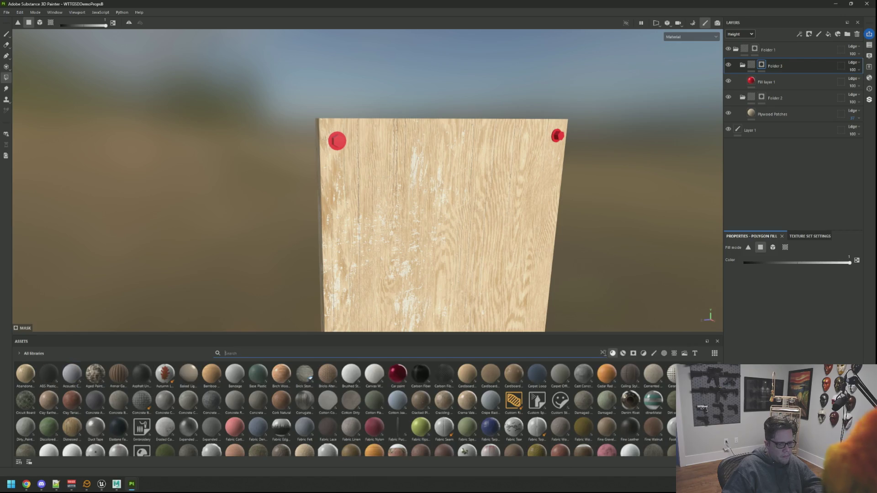
# Drop Steel Rust Surface into the bolt folder, expand its layers and hide edge wear.
pyautogui.scroll(-10, 448, 372)
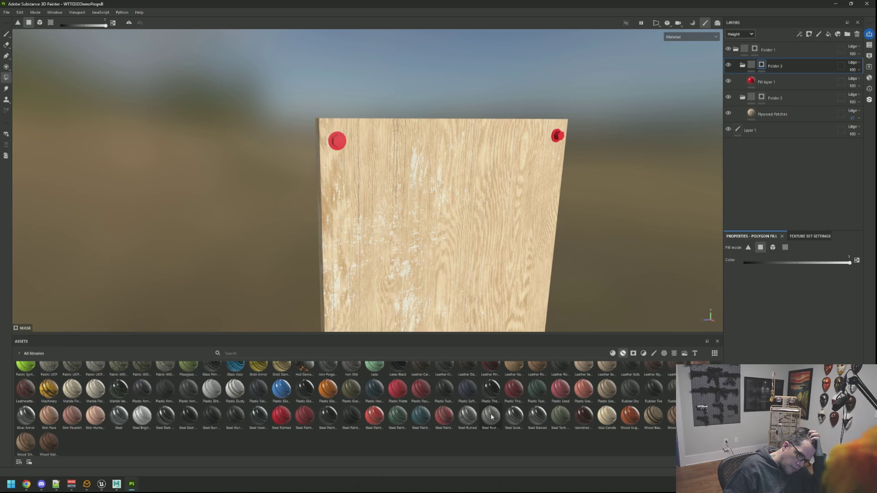
pyautogui.moveTo(738, 207); pyautogui.dragTo(813, 72)
pyautogui.moveTo(483, 108)
pyautogui.mouseDown()
pyautogui.moveTo(459, 113)
pyautogui.moveTo(454, 92)
pyautogui.moveTo(405, 170)
pyautogui.moveTo(446, 121)
pyautogui.moveTo(454, 141)
pyautogui.moveTo(368, 123)
pyautogui.moveTo(460, 92)
pyautogui.moveTo(417, 121)
pyautogui.moveTo(424, 114)
pyautogui.mouseUp()
pyautogui.click(748, 80)
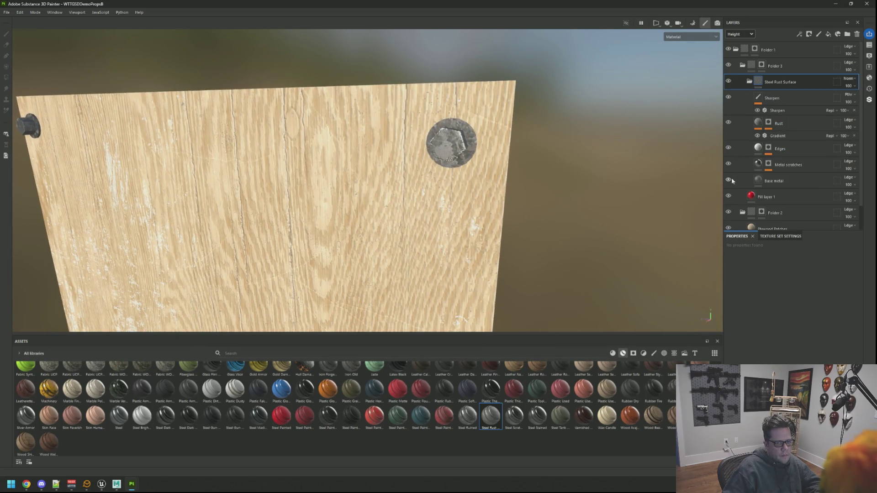
pyautogui.click(728, 124)
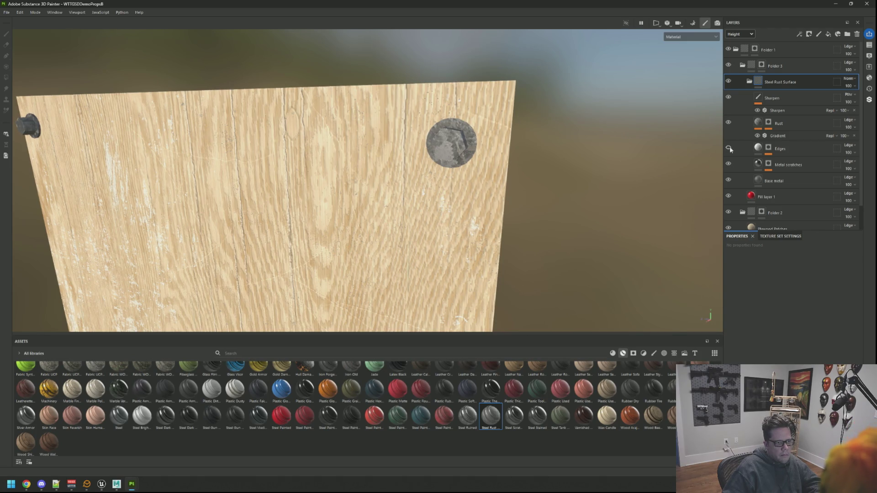
# Restore Edges and raise the grunge_scratches_dusty Balance in the Metal scratches mask.
pyautogui.scroll(-3, 536, 144)
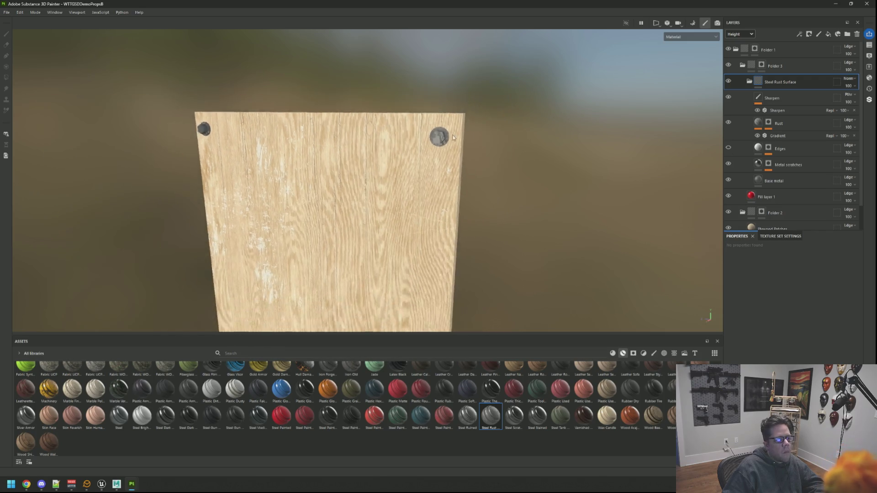
pyautogui.scroll(5, 477, 125)
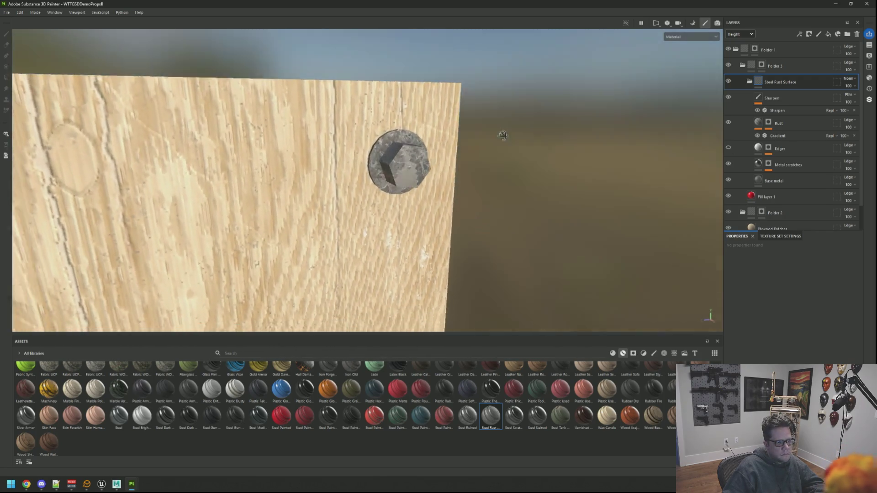
pyautogui.click(728, 148)
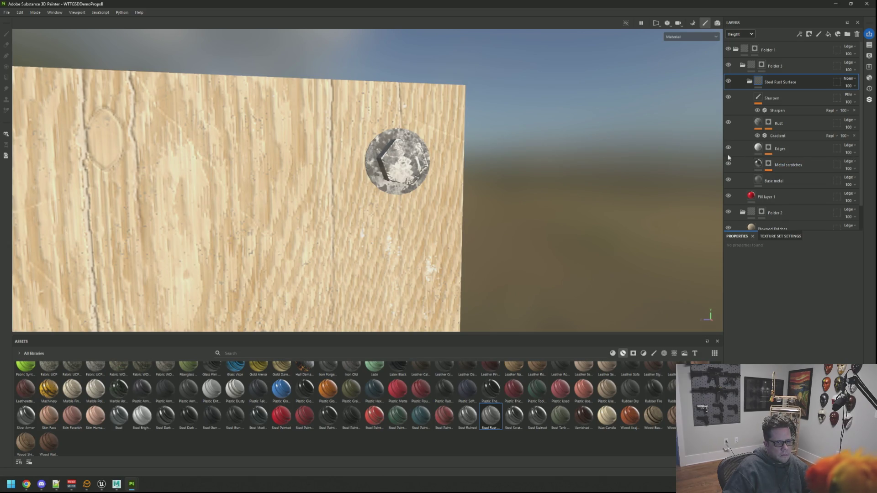
pyautogui.click(728, 164)
pyautogui.click(728, 165)
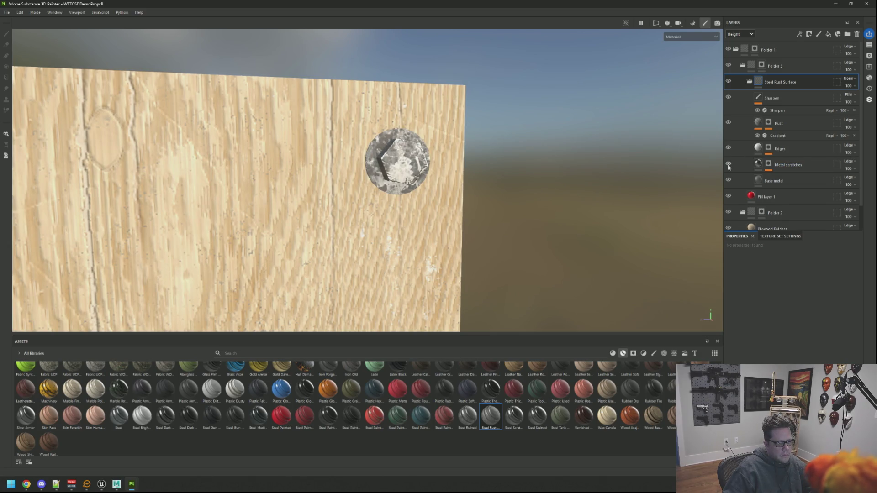
pyautogui.click(768, 164)
pyautogui.click(789, 177)
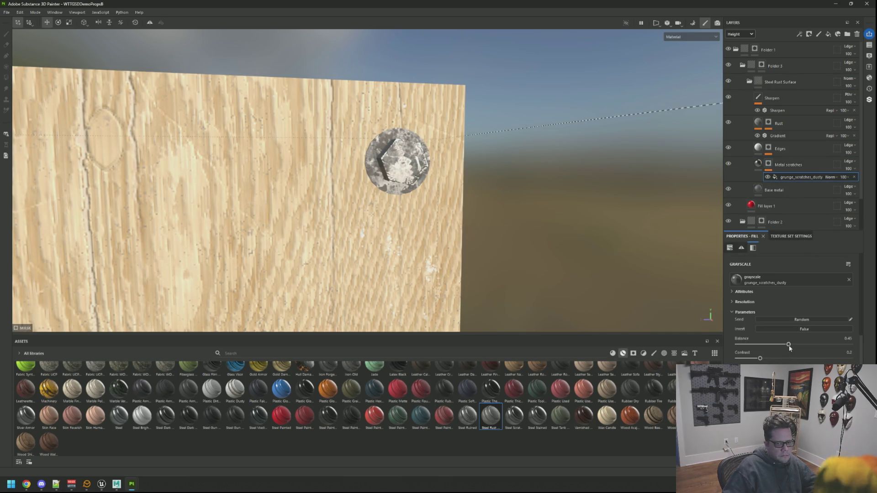
pyautogui.moveTo(789, 346)
pyautogui.mouseDown()
pyautogui.moveTo(817, 350)
pyautogui.moveTo(752, 361)
pyautogui.mouseUp()
# Frame the plank and orbit close to inspect the scratched steel bolt heads.
pyautogui.scroll(-5, 457, 210)
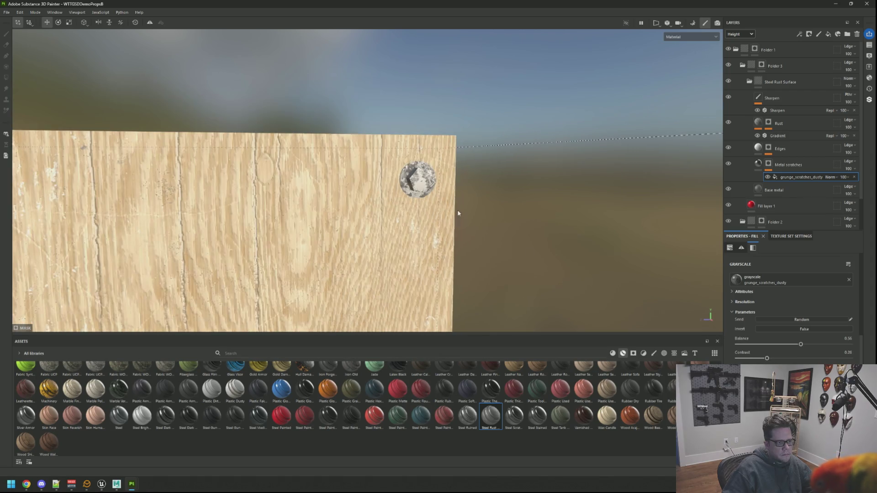
pyautogui.press('f')
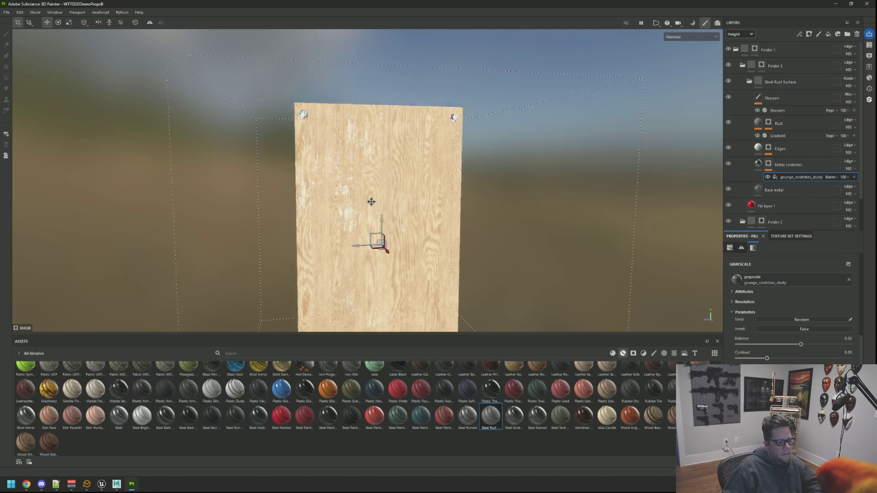
pyautogui.scroll(5, 322, 180)
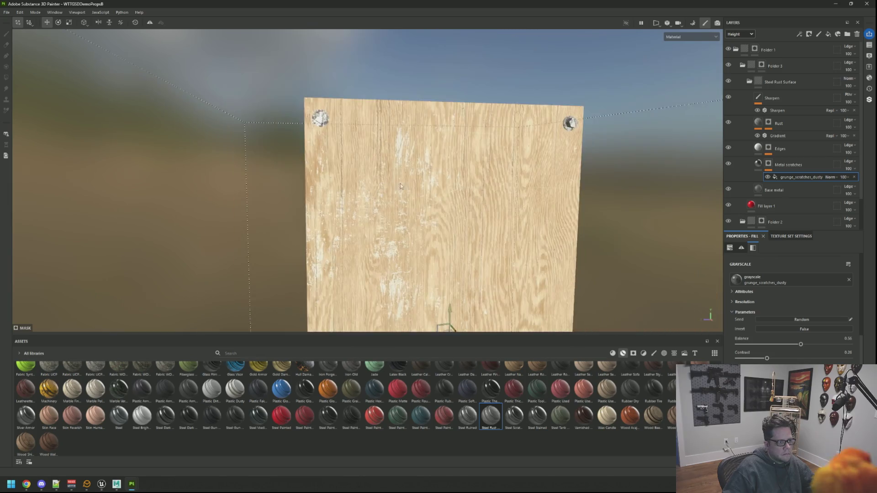
pyautogui.scroll(-4, 400, 186)
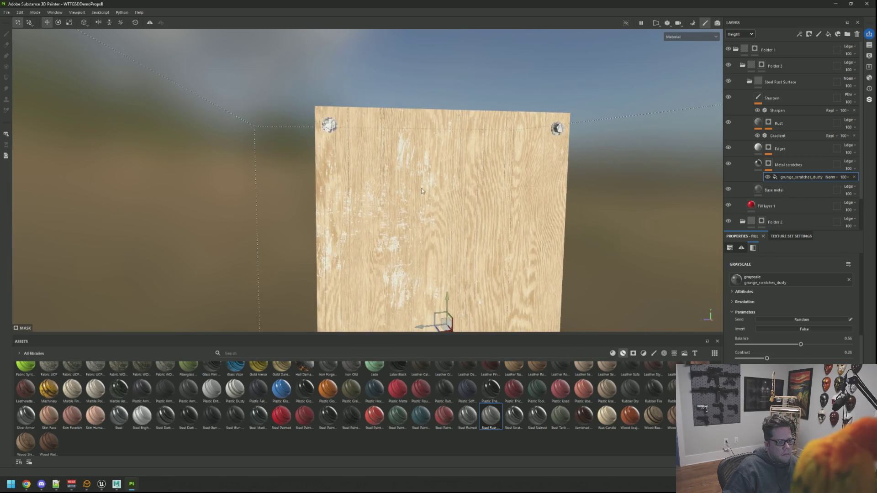
pyautogui.scroll(-2, 416, 198)
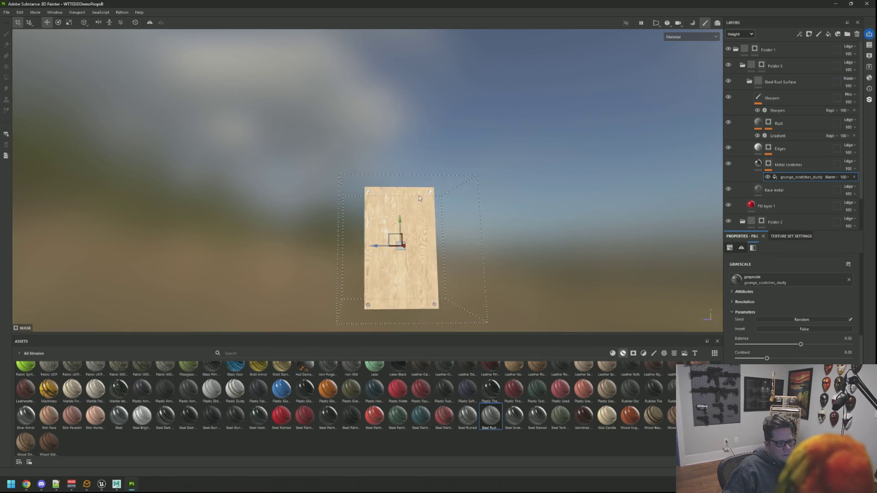
pyautogui.scroll(4, 431, 155)
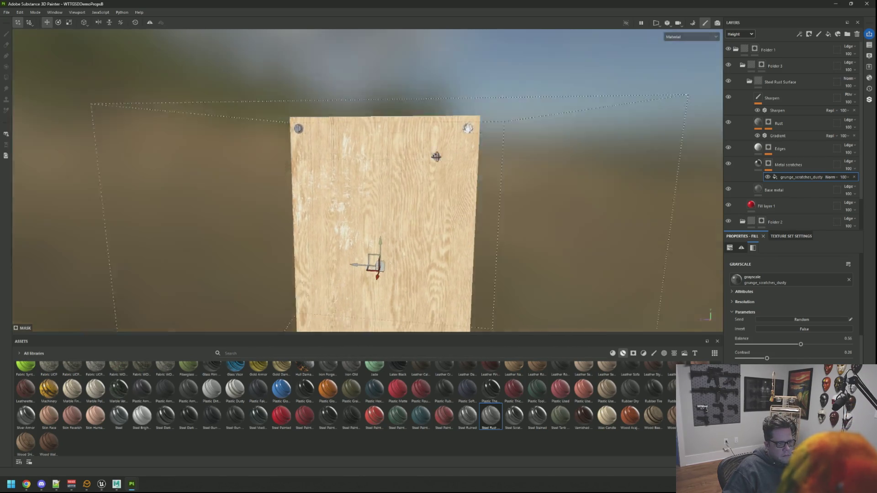
pyautogui.moveTo(436, 157)
pyautogui.mouseDown()
pyautogui.moveTo(451, 142)
pyautogui.moveTo(446, 190)
pyautogui.moveTo(421, 189)
pyautogui.moveTo(470, 304)
pyautogui.mouseUp()
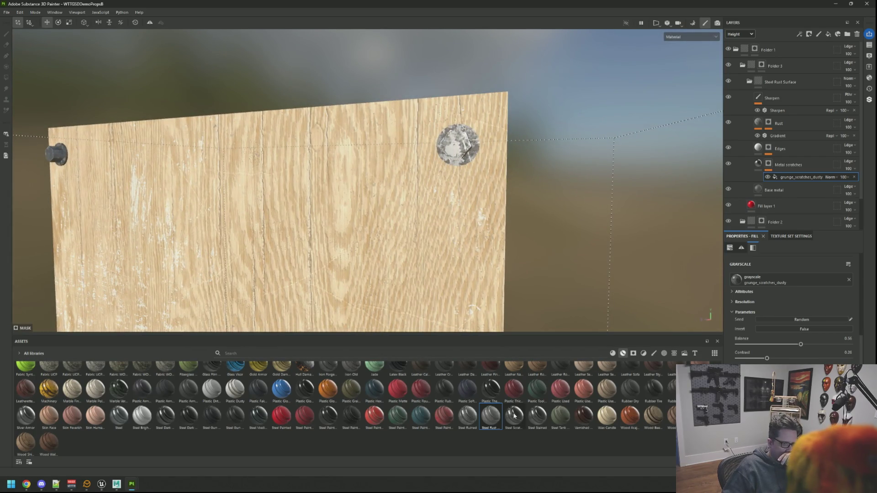
pyautogui.click(794, 81)
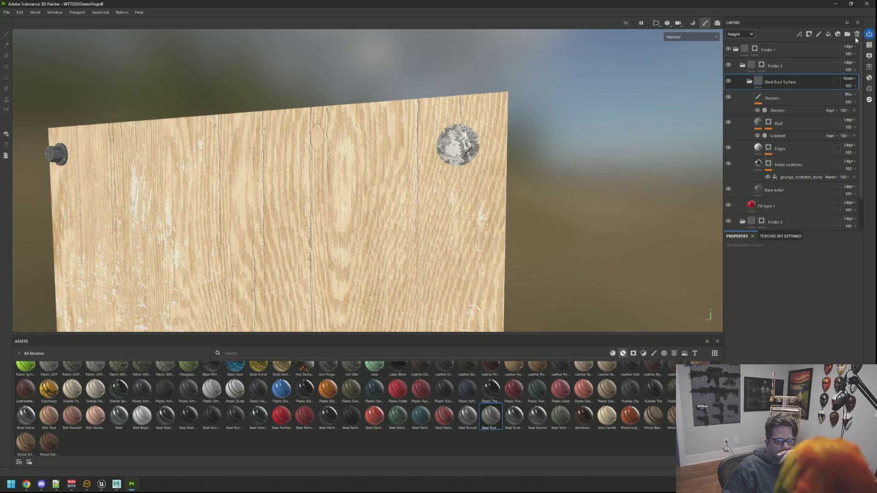
# Replace Steel Rust Surface with Steel Bright on the bolts and open Export textures.
pyautogui.click(857, 34)
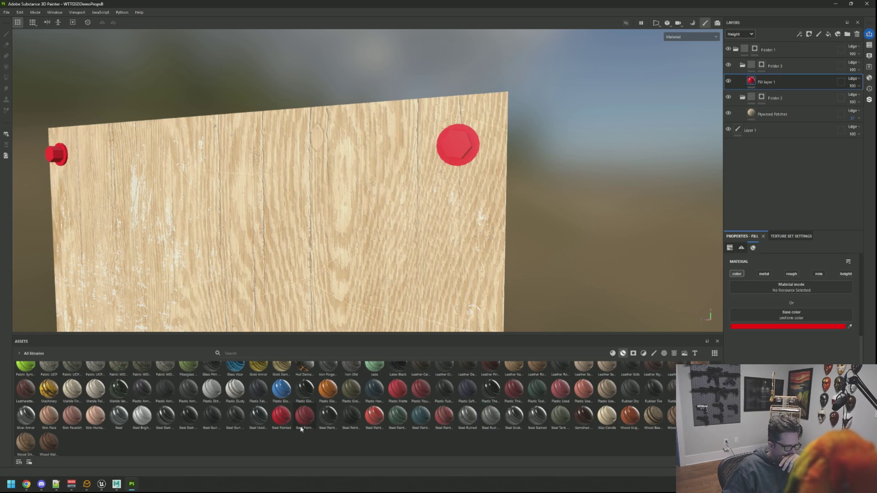
pyautogui.moveTo(143, 423)
pyautogui.mouseDown()
pyautogui.moveTo(622, 260)
pyautogui.moveTo(812, 72)
pyautogui.mouseUp()
pyautogui.moveTo(502, 174)
pyautogui.mouseDown()
pyautogui.moveTo(456, 169)
pyautogui.moveTo(491, 164)
pyautogui.moveTo(410, 199)
pyautogui.moveTo(383, 98)
pyautogui.moveTo(400, 174)
pyautogui.moveTo(423, 166)
pyautogui.moveTo(415, 178)
pyautogui.moveTo(470, 175)
pyautogui.mouseUp()
pyautogui.hotkey('ctrl', 'shift', 'e')
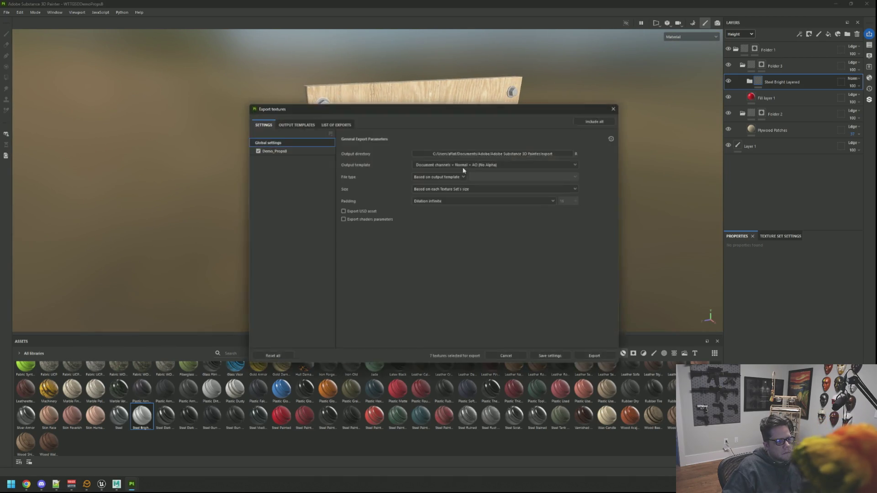
# Set the export output directory to WTTGSD/Content/Assets/3D/Textures.
pyautogui.click(492, 153)
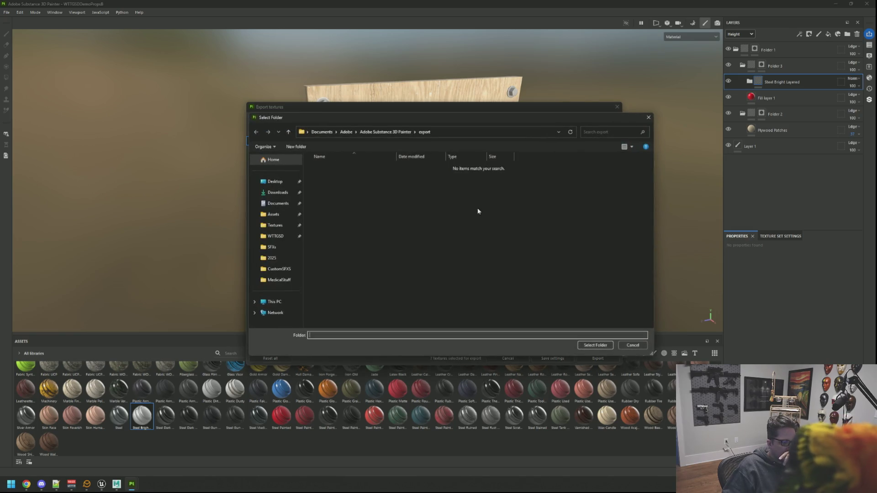
pyautogui.click(293, 238)
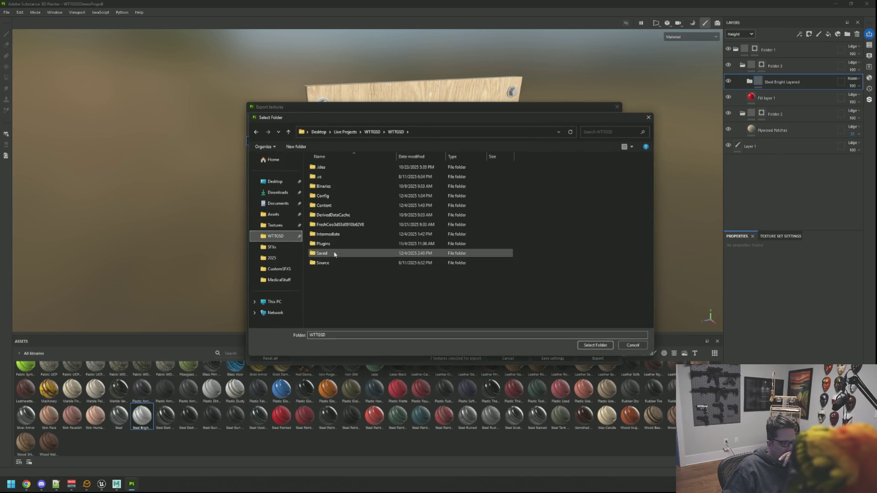
pyautogui.doubleClick(323, 205)
pyautogui.doubleClick(334, 177)
pyautogui.doubleClick(320, 167)
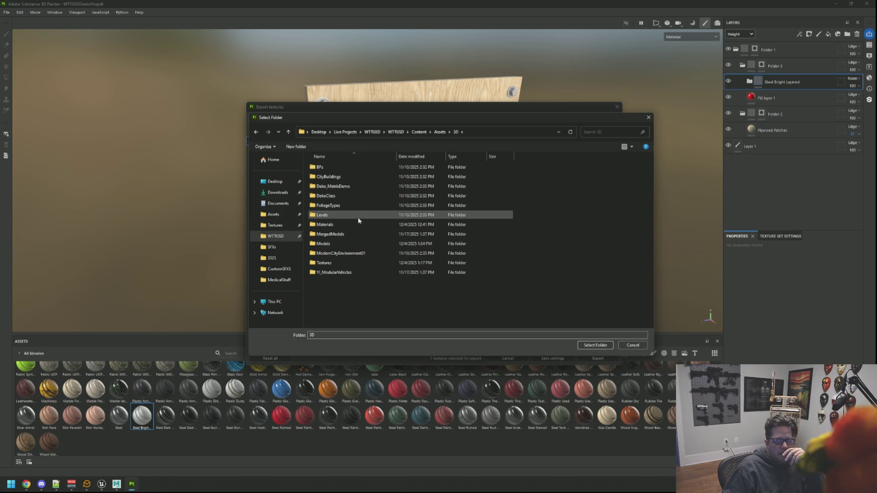
pyautogui.doubleClick(348, 263)
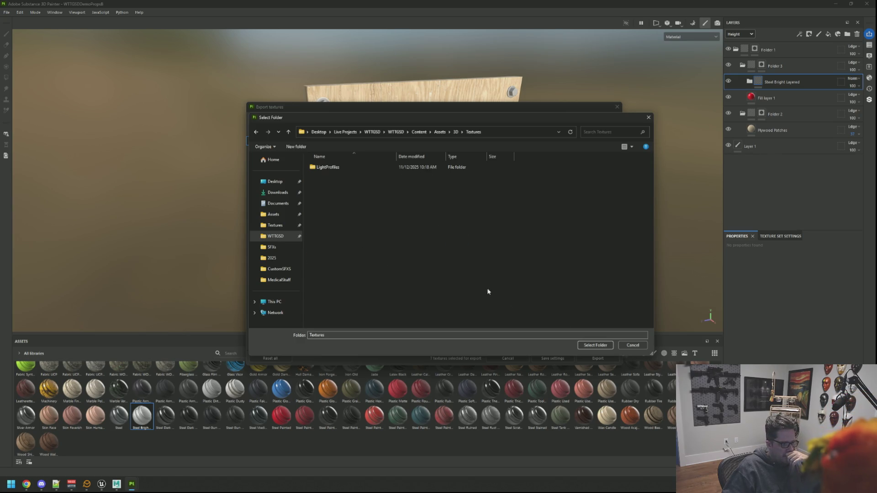
pyautogui.click(595, 345)
# Export the textures with the UE5 output template and return to Unreal Engine.
pyautogui.click(449, 165)
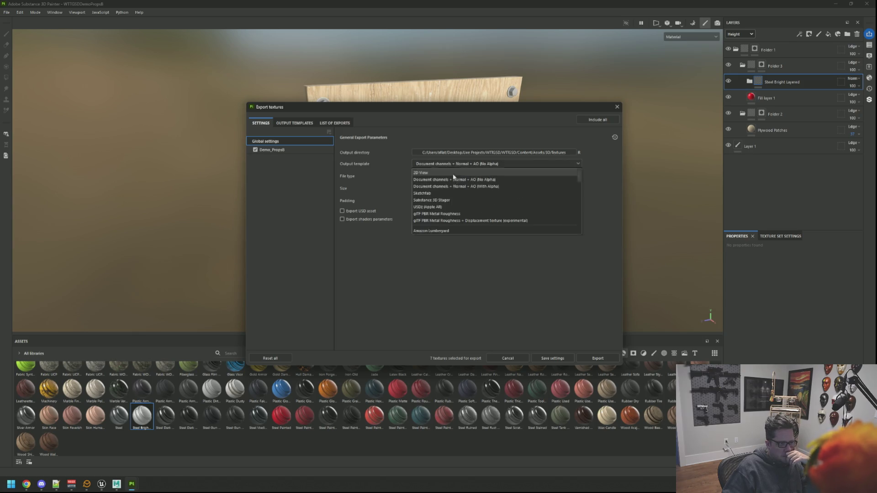
pyautogui.scroll(5, 453, 213)
pyautogui.scroll(-5, 453, 220)
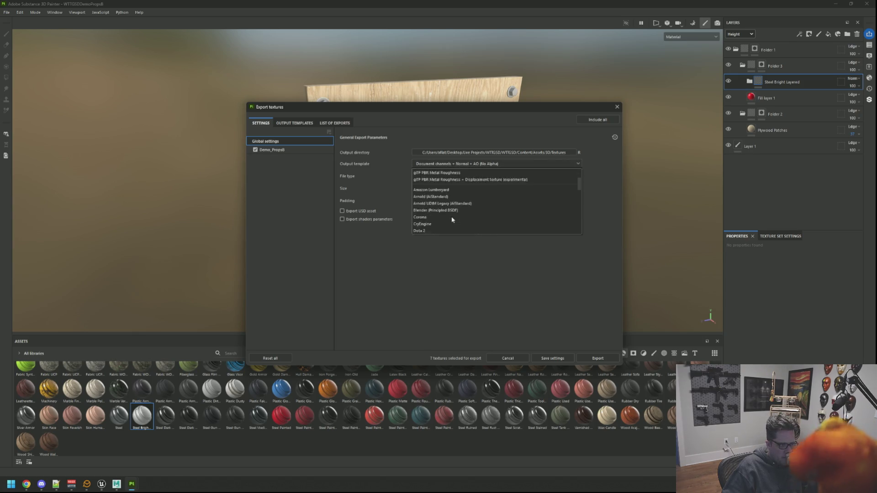
pyautogui.click(447, 199)
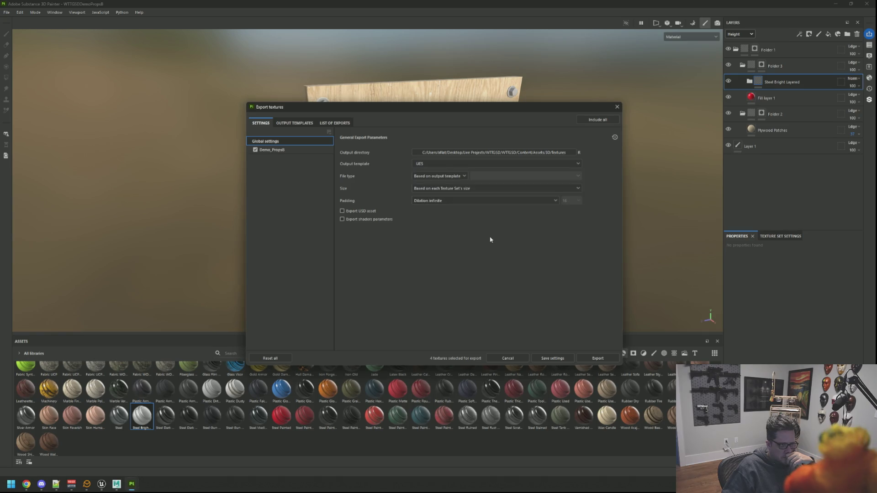
pyautogui.click(595, 360)
pyautogui.click(569, 357)
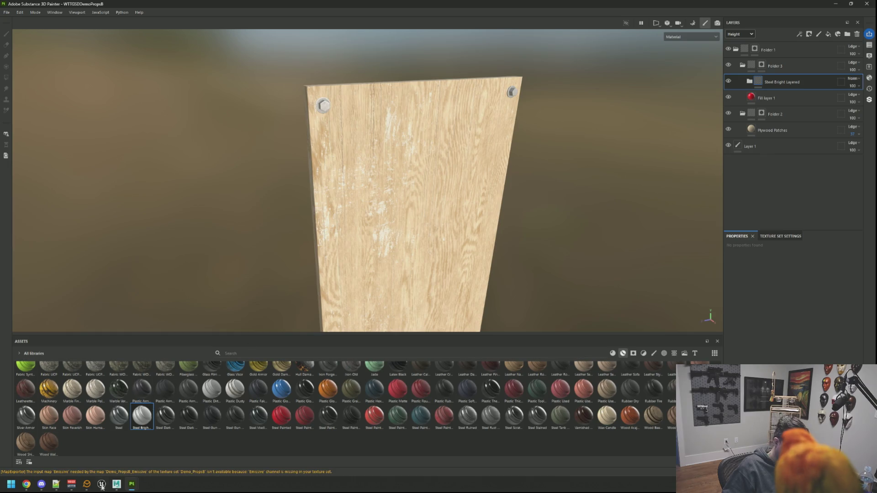
pyautogui.click(102, 485)
pyautogui.moveTo(418, 258); pyautogui.dragTo(436, 272)
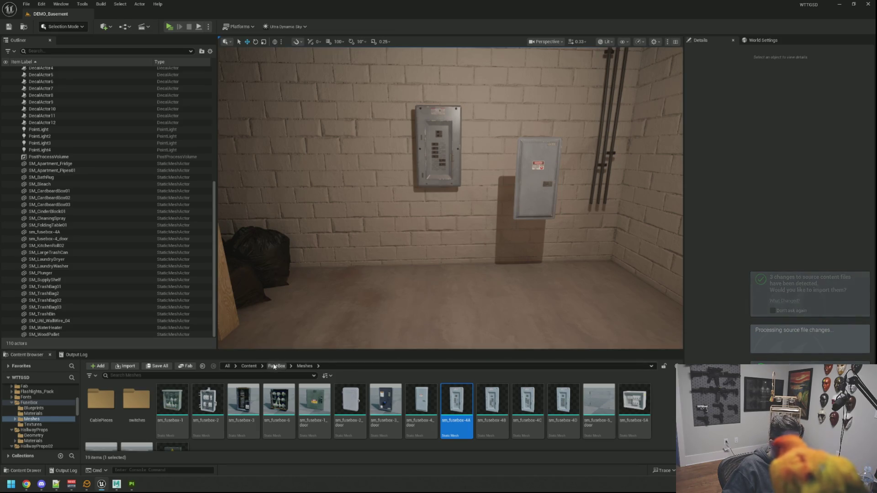
# Browse to Assets/3D/Textures in the Content Browser and filter for Demo_ textures.
pyautogui.click(35, 379)
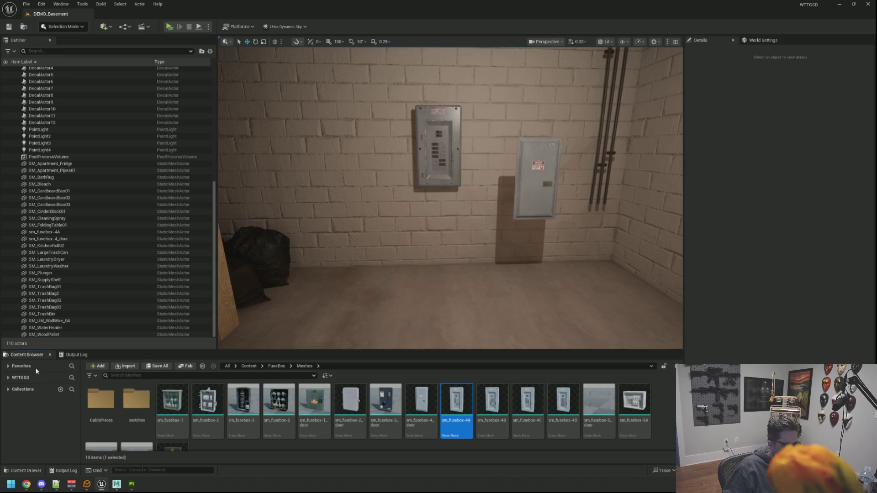
pyautogui.click(36, 368)
pyautogui.click(35, 391)
pyautogui.click(20, 382)
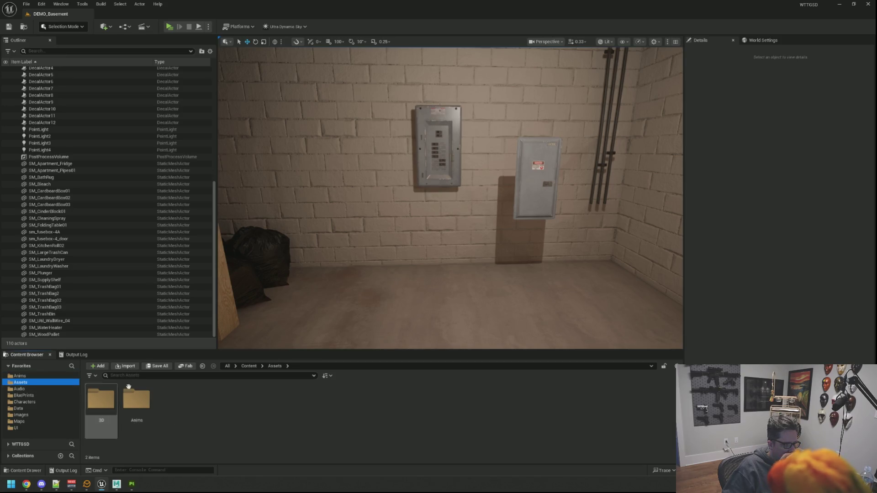
pyautogui.doubleClick(103, 403)
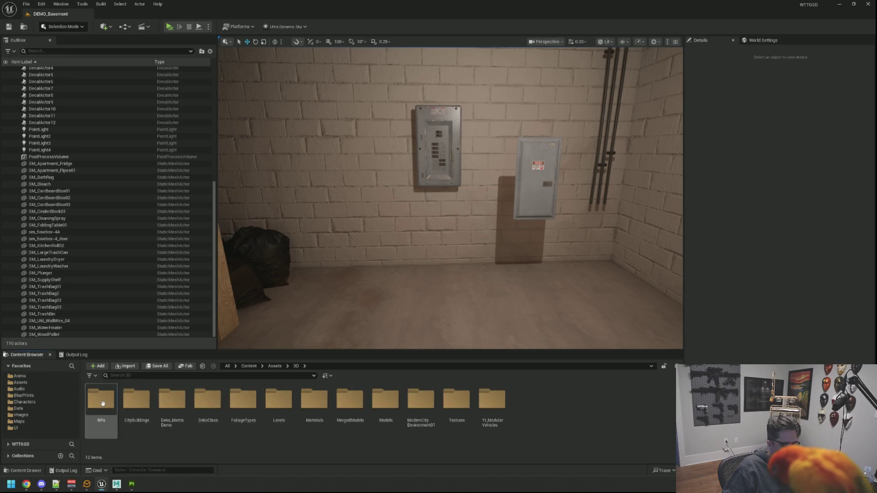
pyautogui.doubleClick(462, 408)
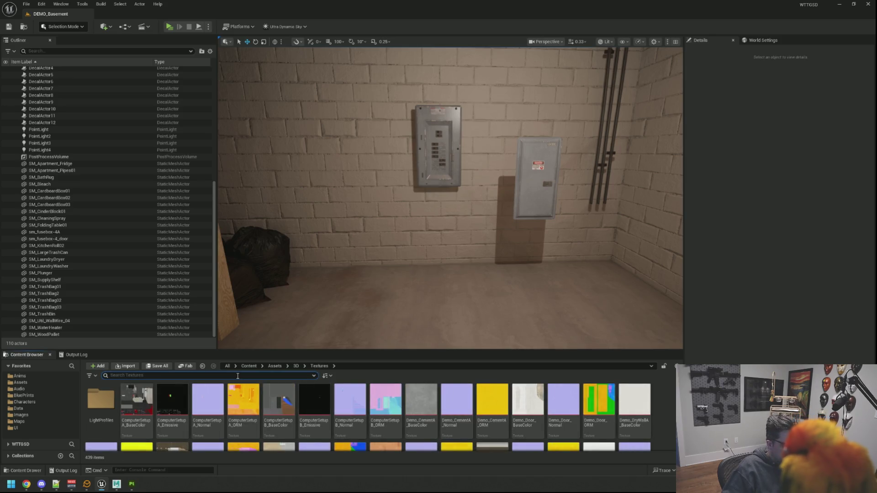
pyautogui.write('Demo_')
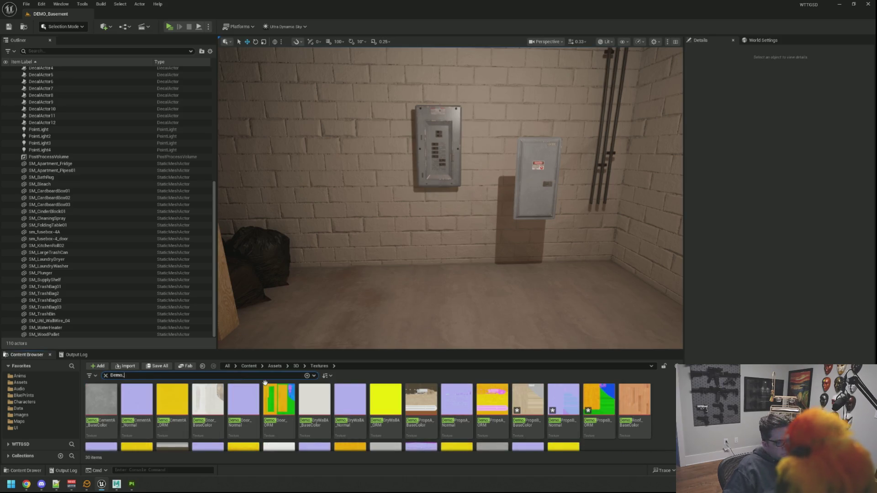
# Uncheck sRGB on Demo_PropsB_ORM, close its editor and clear the search.
pyautogui.doubleClick(597, 400)
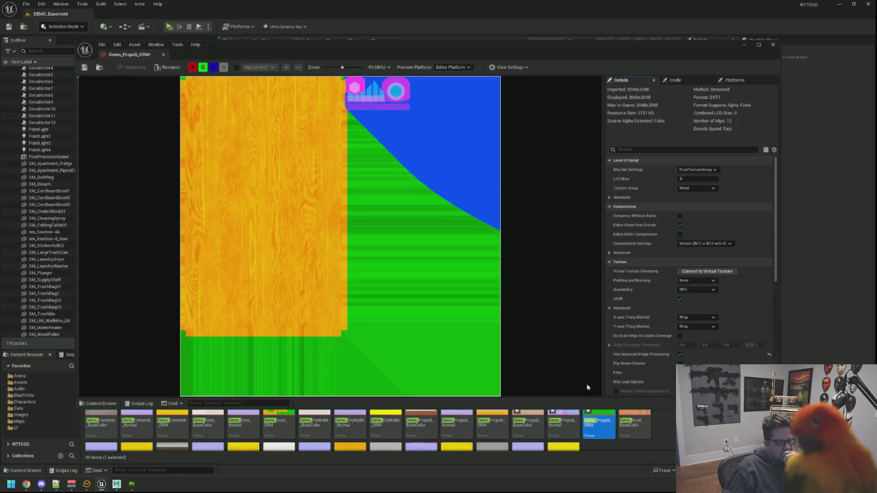
pyautogui.click(680, 299)
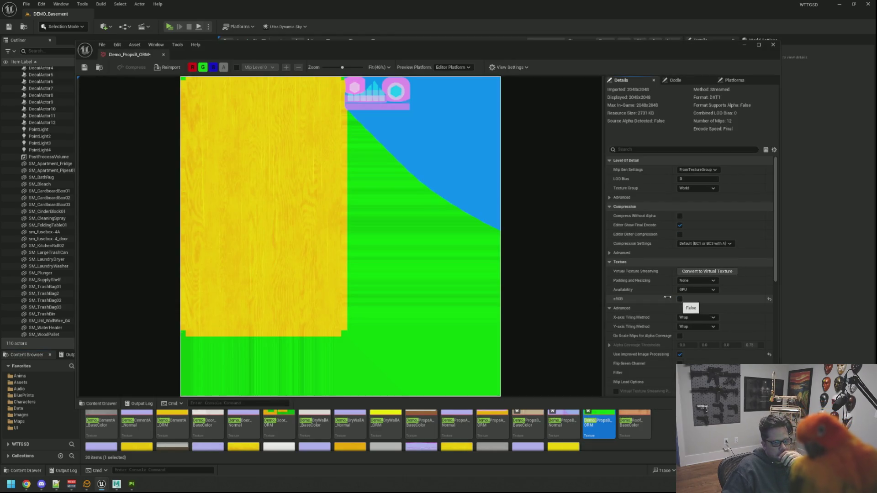
pyautogui.middleClick(128, 56)
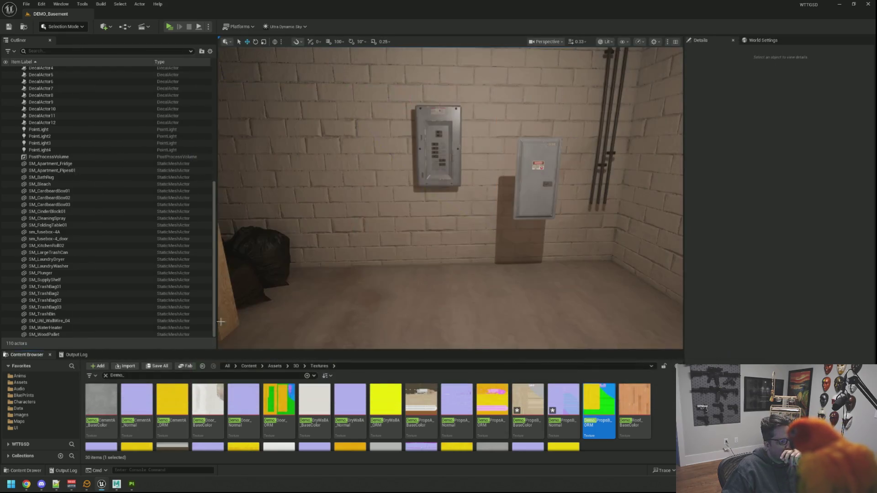
pyautogui.press('Escape')
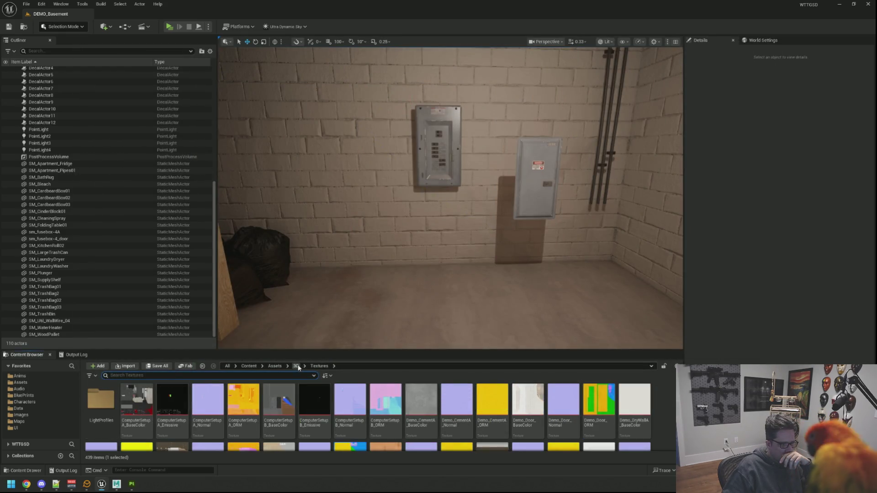
# In Assets/3D/Materials, duplicate MI_Demo_PropsA as MI_Demo_PropsB and open it.
pyautogui.click(297, 366)
pyautogui.click(322, 400)
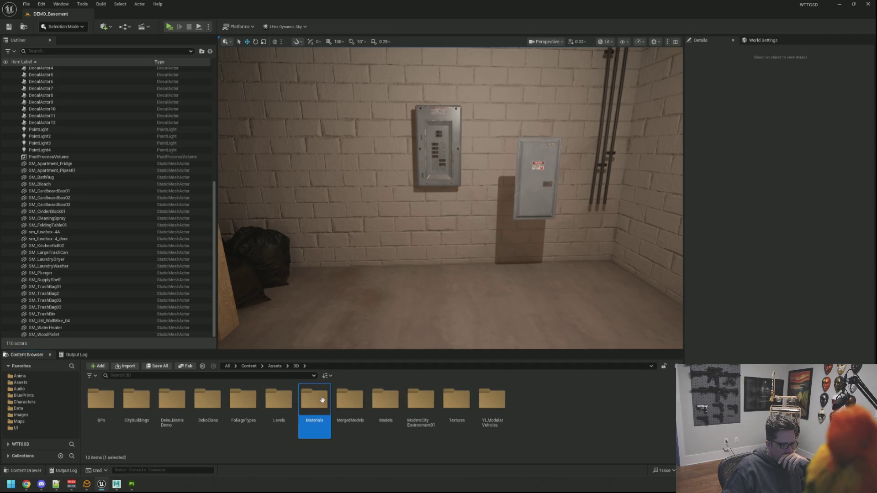
pyautogui.doubleClick(321, 401)
pyautogui.click(217, 375)
pyautogui.write('Demo_')
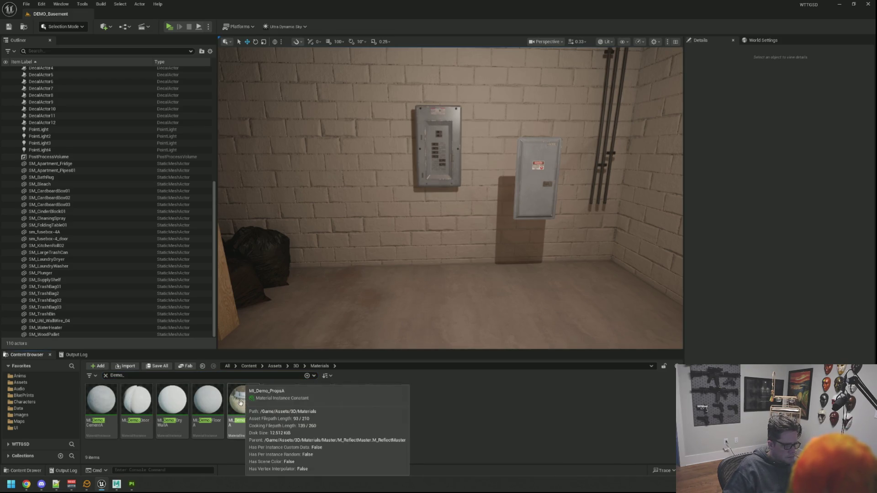
pyautogui.click(243, 402)
pyautogui.hotkey('ctrl', 'd')
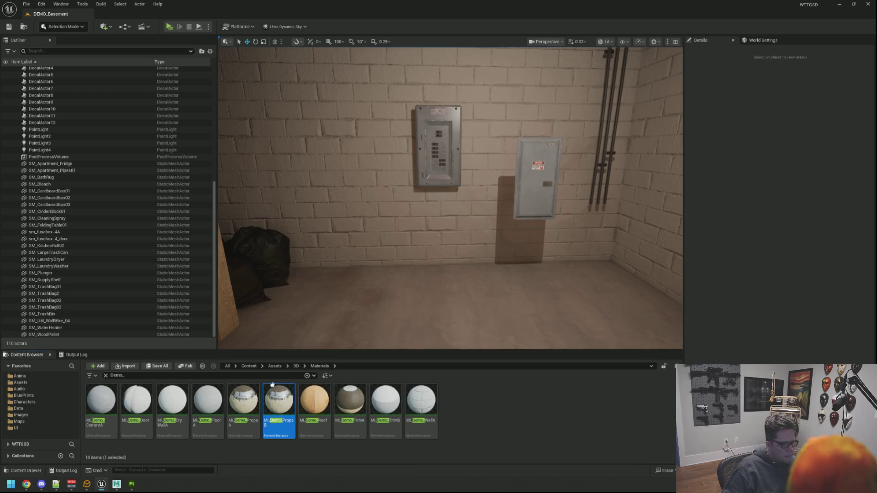
pyautogui.doubleClick(278, 402)
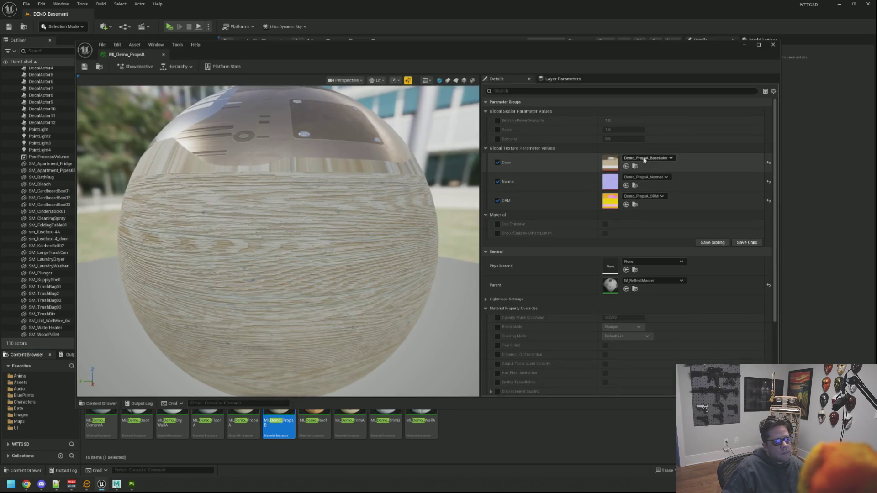
# Assign Demo_PropsB BaseColor, Normal and ORM textures, then save and close the instance.
pyautogui.click(662, 158)
pyautogui.write('Demo_PropsB')
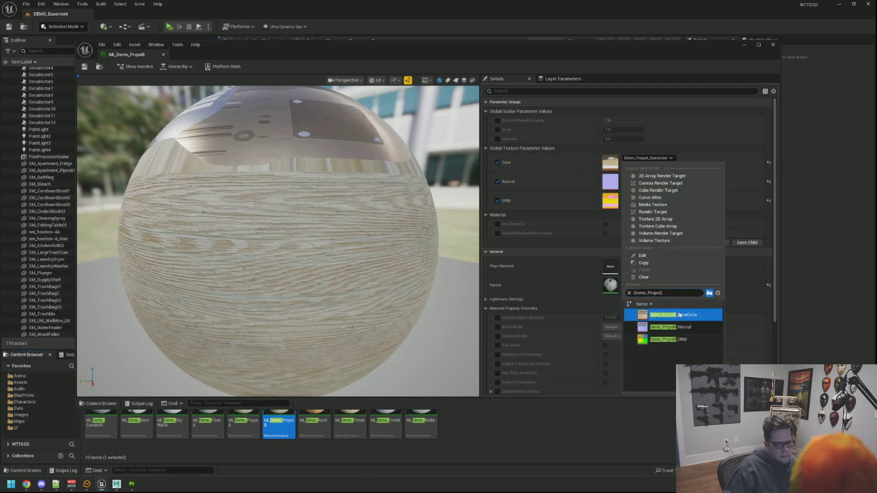
pyautogui.click(678, 315)
pyautogui.click(645, 177)
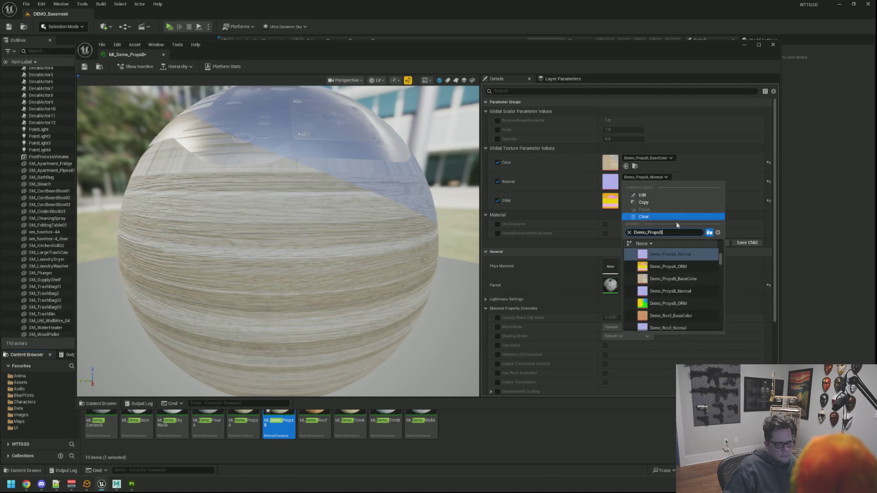
pyautogui.click(679, 268)
pyautogui.click(644, 196)
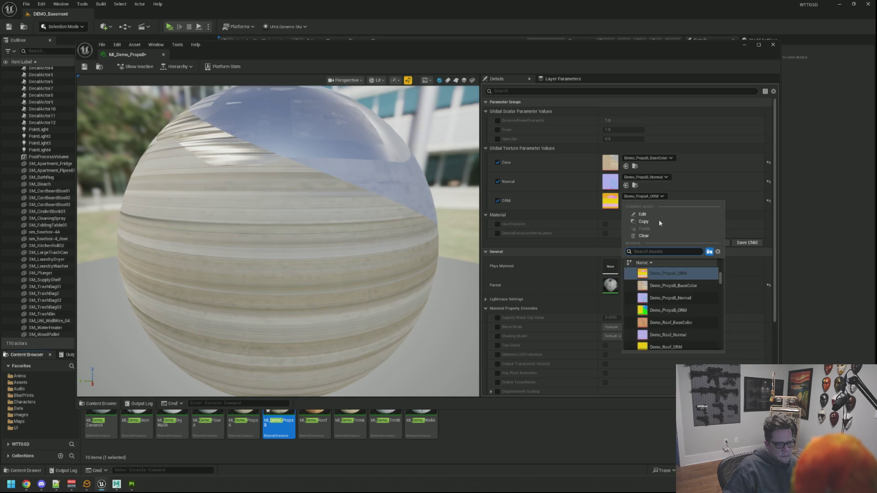
pyautogui.click(680, 297)
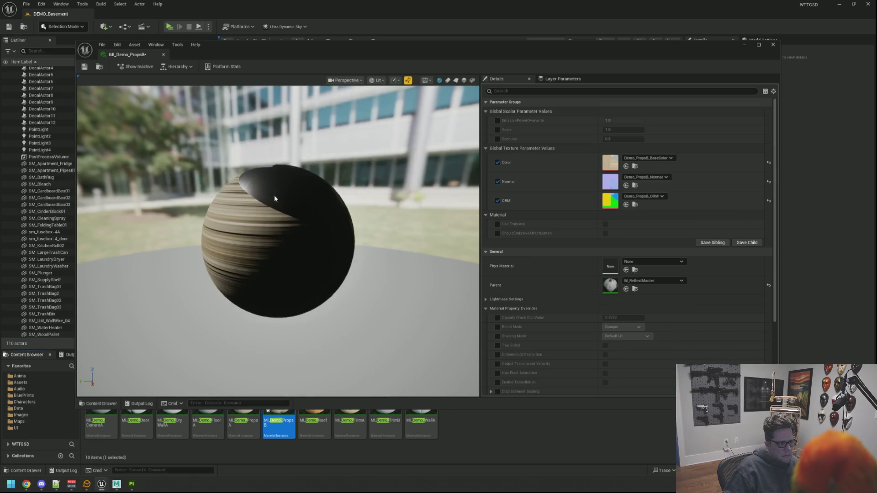
pyautogui.moveTo(151, 123); pyautogui.dragTo(103, 123)
pyautogui.click(85, 66)
pyautogui.click(163, 55)
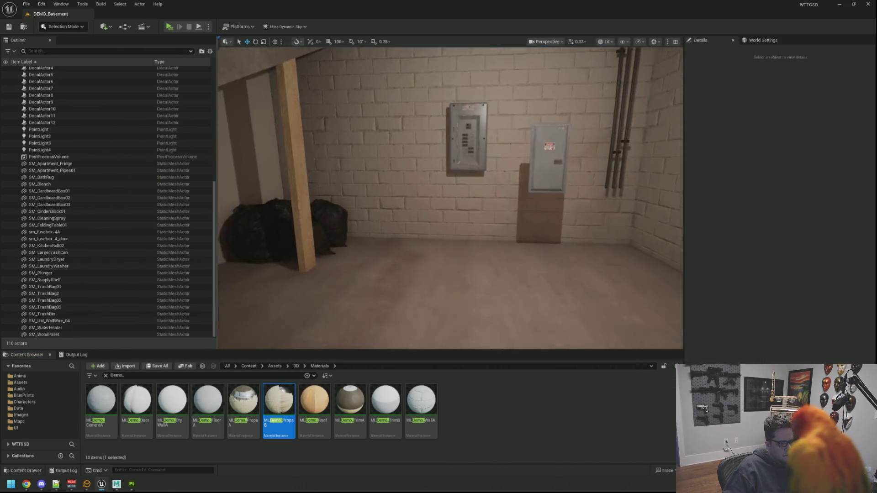
pyautogui.scroll(4, 361, 289)
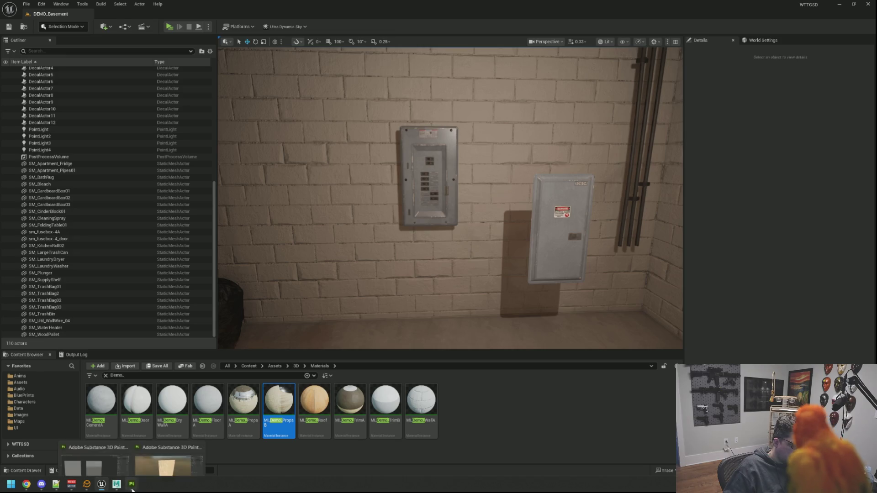
# In Maya, rename the breaker board to SM_Demo_BreakerBoxBoard and save the scene.
pyautogui.click(116, 484)
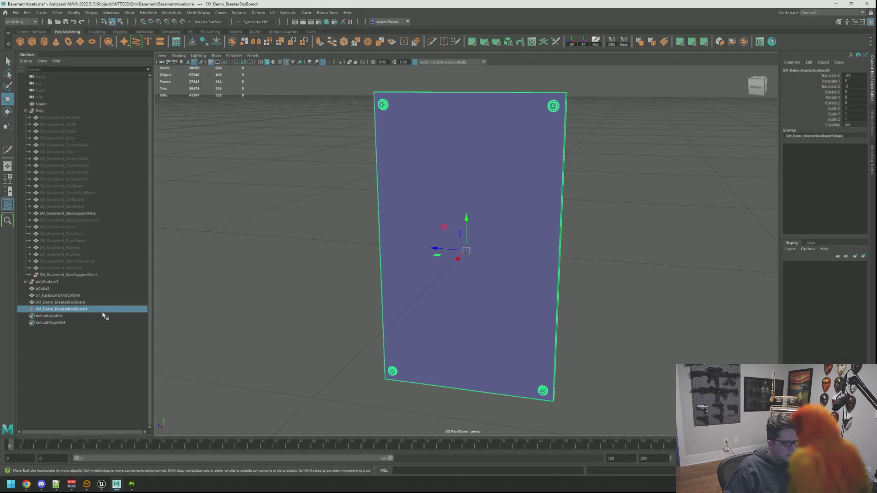
pyautogui.scroll(-5, 393, 290)
pyautogui.moveTo(393, 290); pyautogui.dragTo(491, 296)
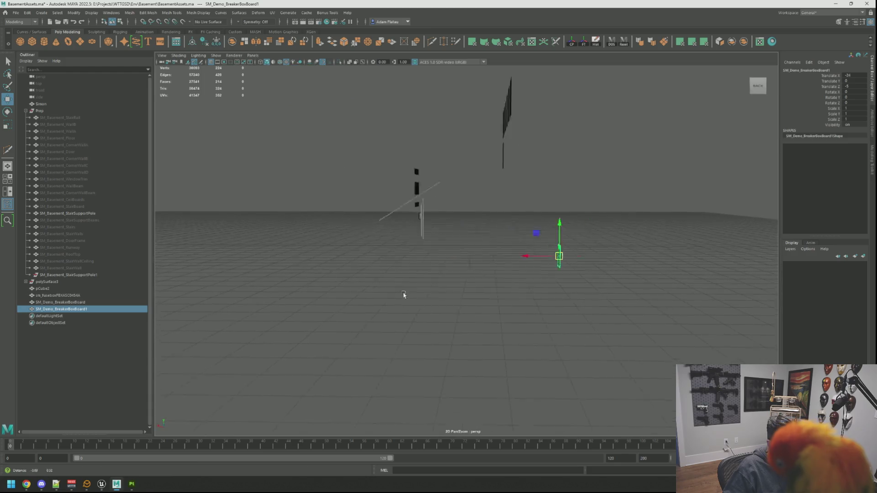
pyautogui.click(338, 273)
pyautogui.press('f')
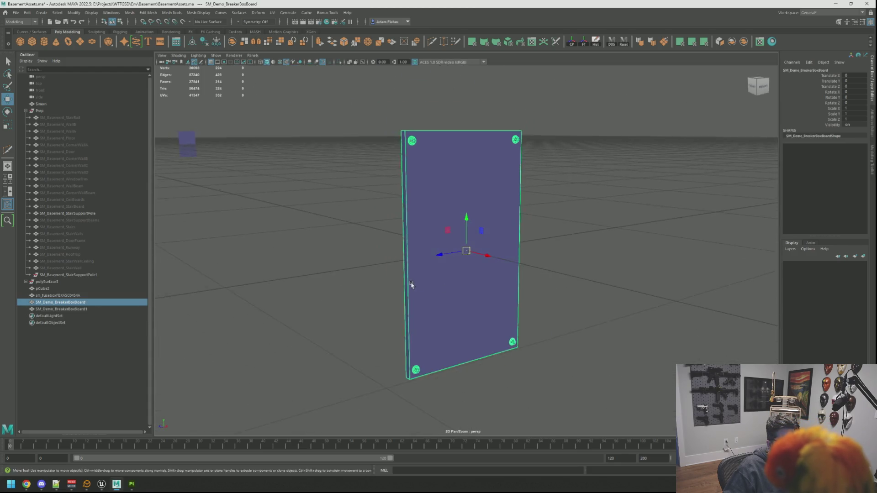
pyautogui.doubleClick(97, 302)
pyautogui.hotkey('ctrl', 'c')
pyautogui.press('Return')
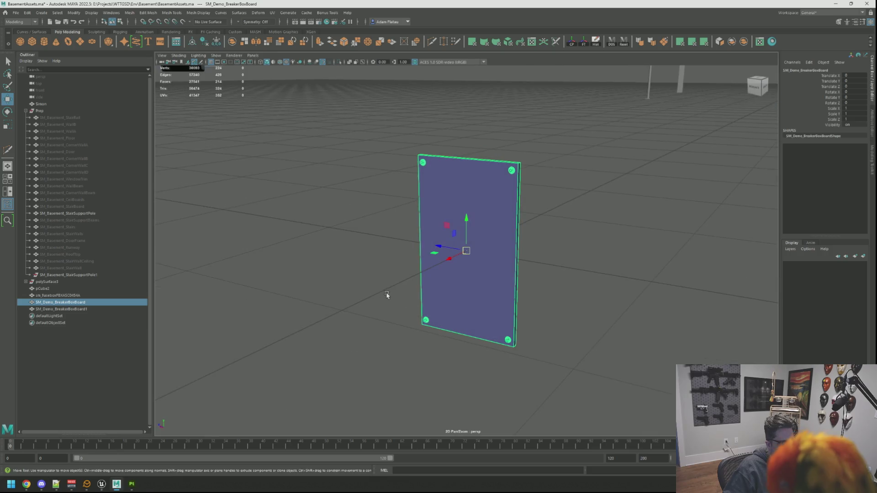
pyautogui.hotkey('ctrl', 's')
# Export the selected board as SM_Demo_BreakerBoxBoard.fbx to the Models folder, then return to Unreal.
pyautogui.hotkey('ctrl', 'shift', 'e')
pyautogui.hotkey('ctrl', 'v')
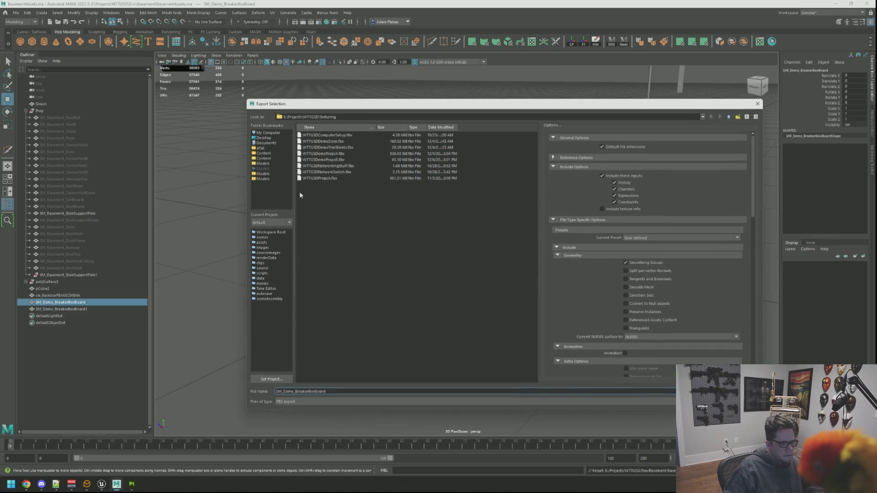
pyautogui.click(280, 179)
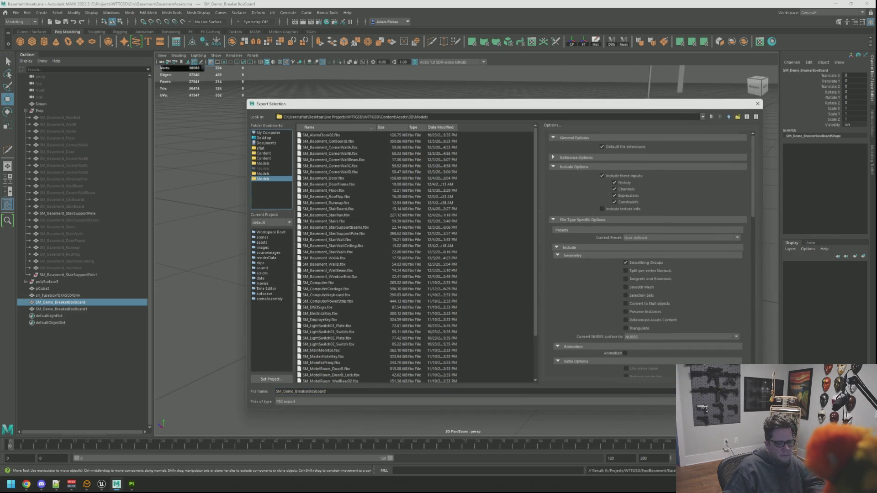
pyautogui.press('Return')
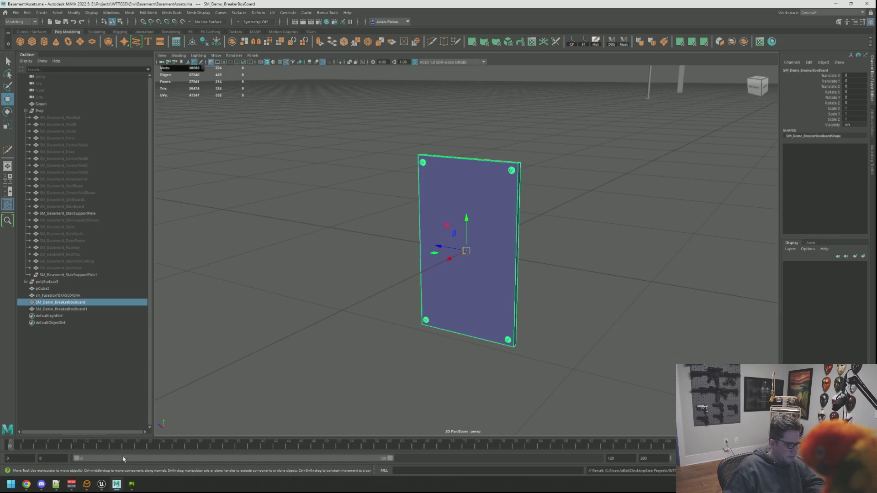
pyautogui.click(102, 484)
pyautogui.click(508, 424)
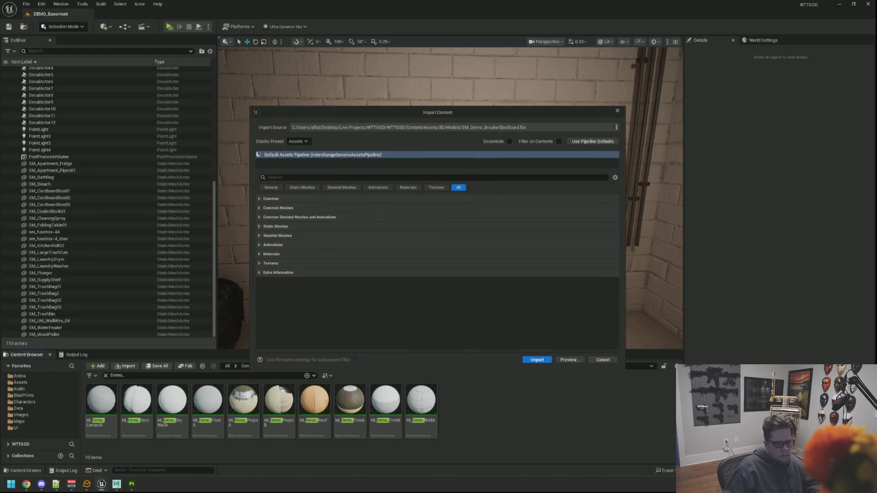
# Import the updated breaker board and browse to the 3D > Models folder, filtering for 'De'.
pyautogui.click(544, 362)
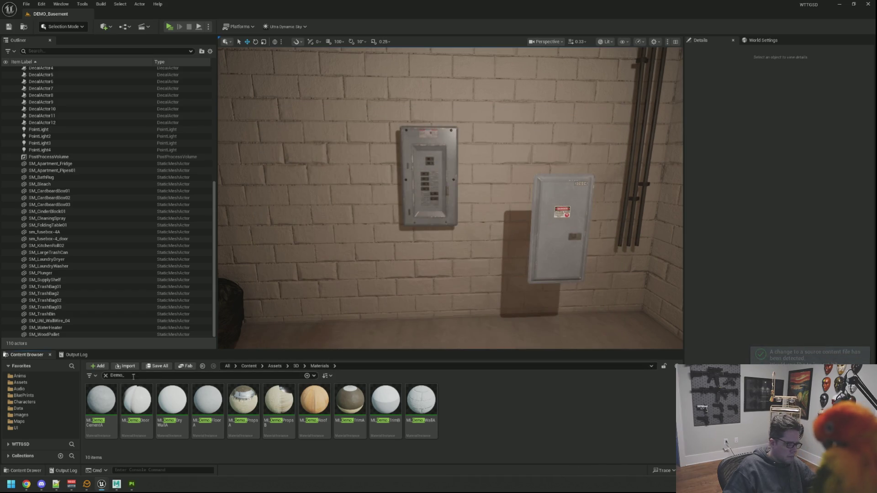
pyautogui.click(105, 375)
pyautogui.click(296, 365)
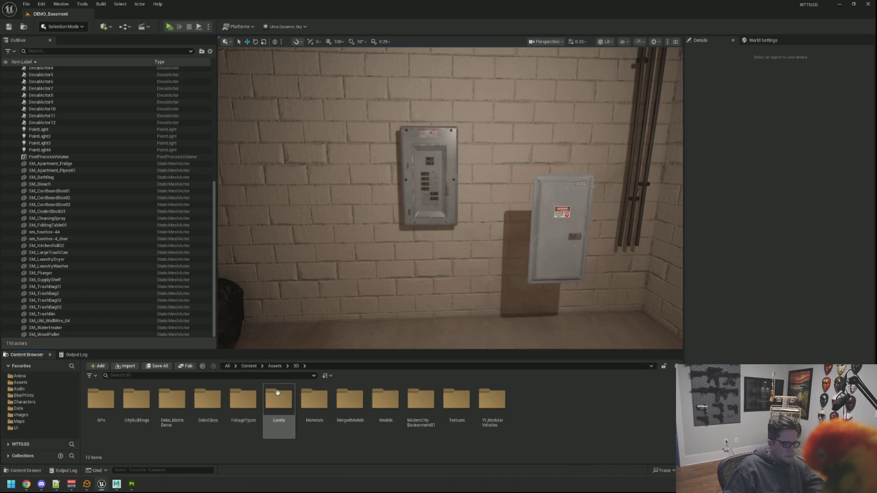
pyautogui.doubleClick(385, 399)
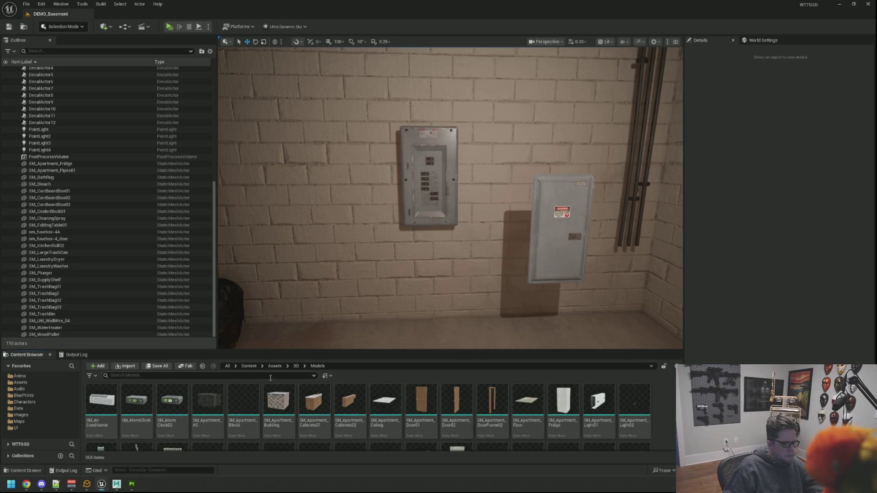
pyautogui.write('Demo_')
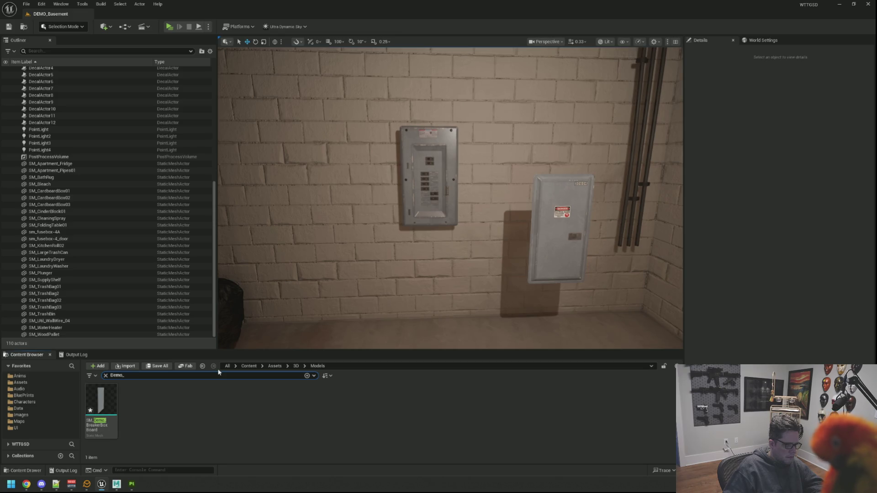
# Test-place the breaker board in the level, delete it, and disable Nanite on the asset.
pyautogui.moveTo(101, 400); pyautogui.dragTo(407, 301)
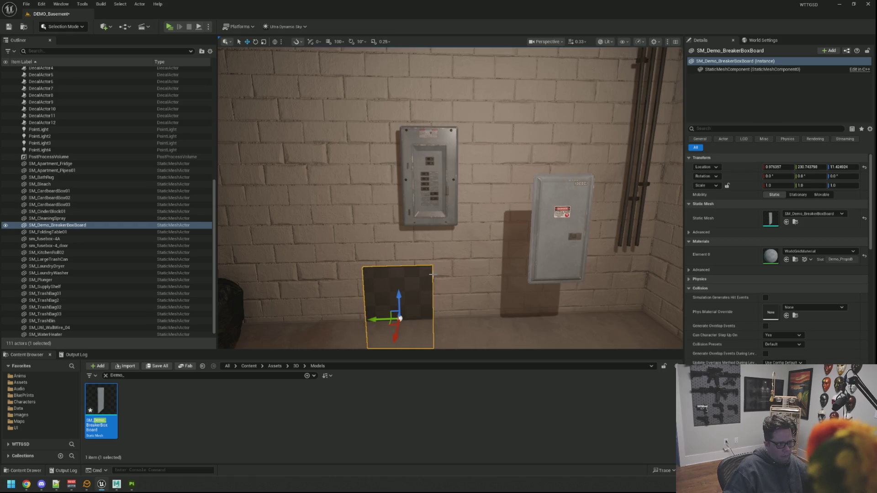
pyautogui.press('Delete')
pyautogui.rightClick(110, 403)
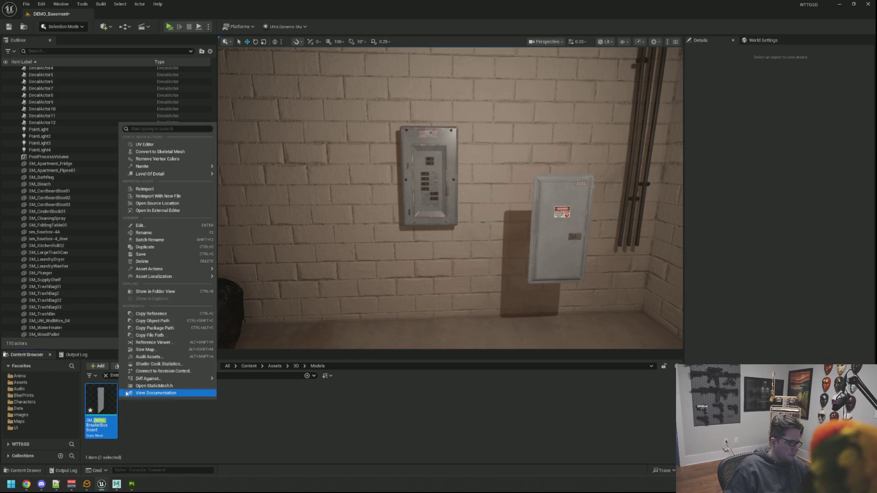
pyautogui.moveTo(183, 166)
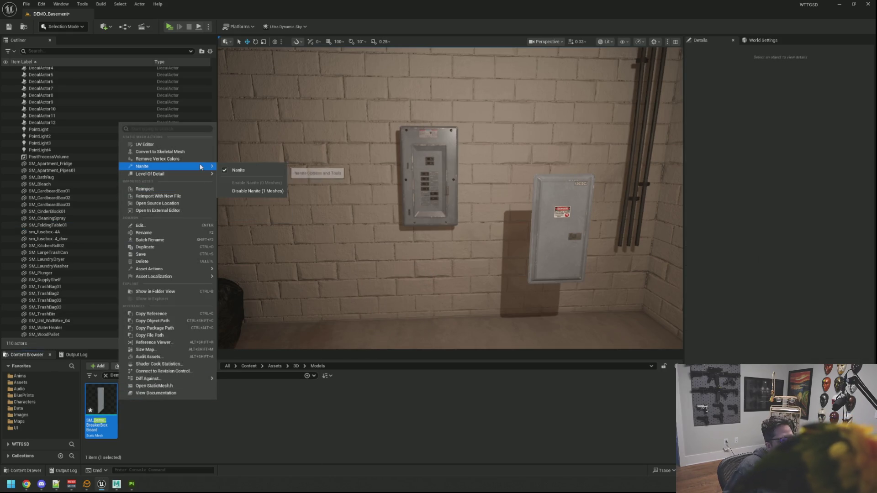
pyautogui.click(236, 190)
# Open SM_Demo_BreakerBoxBoard in the Static Mesh Editor and search for 'Demo_Prop' materials.
pyautogui.moveTo(219, 185); pyautogui.dragTo(292, 249)
pyautogui.rightClick(108, 396)
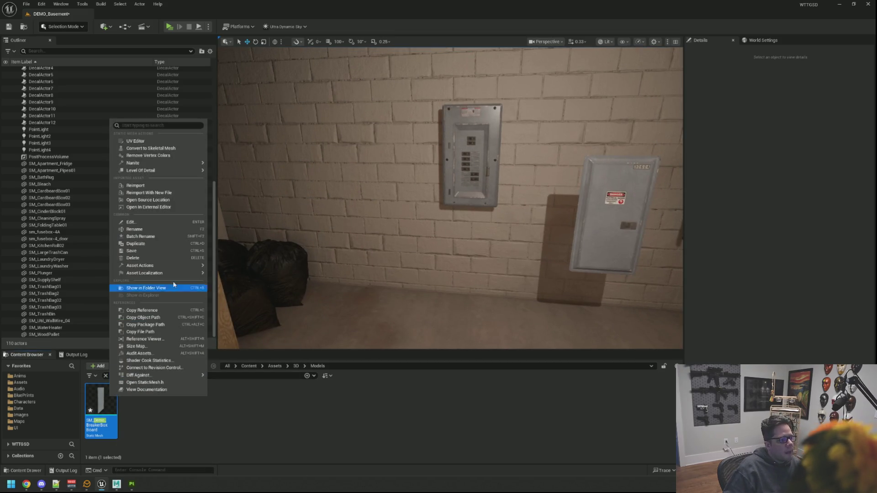
pyautogui.click(101, 414)
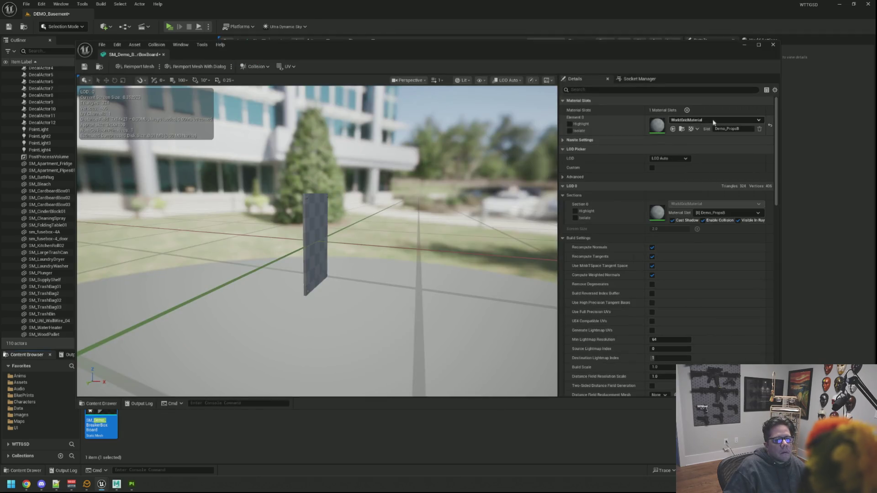
pyautogui.click(734, 117)
pyautogui.write('Demo_Prop')
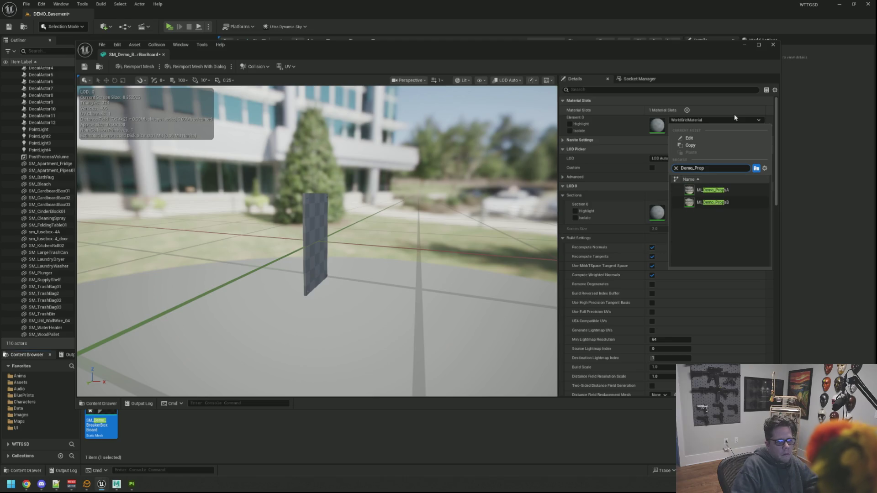
# Assign MI_Demo_PropsB to the board's Element 0 and place the board in the basement level.
pyautogui.click(722, 201)
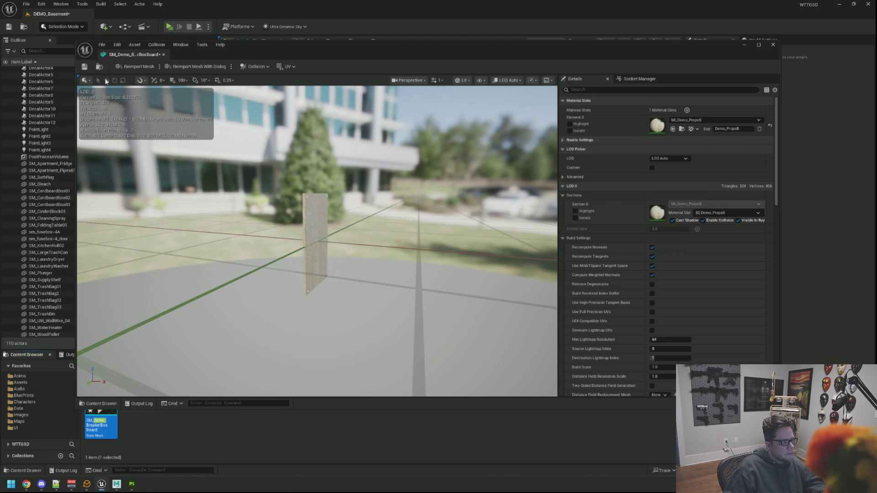
pyautogui.click(163, 54)
pyautogui.moveTo(102, 400)
pyautogui.mouseDown()
pyautogui.moveTo(362, 256)
pyautogui.moveTo(418, 262)
pyautogui.moveTo(422, 275)
pyautogui.moveTo(420, 179)
pyautogui.moveTo(389, 262)
pyautogui.moveTo(456, 191)
pyautogui.moveTo(439, 217)
pyautogui.mouseUp()
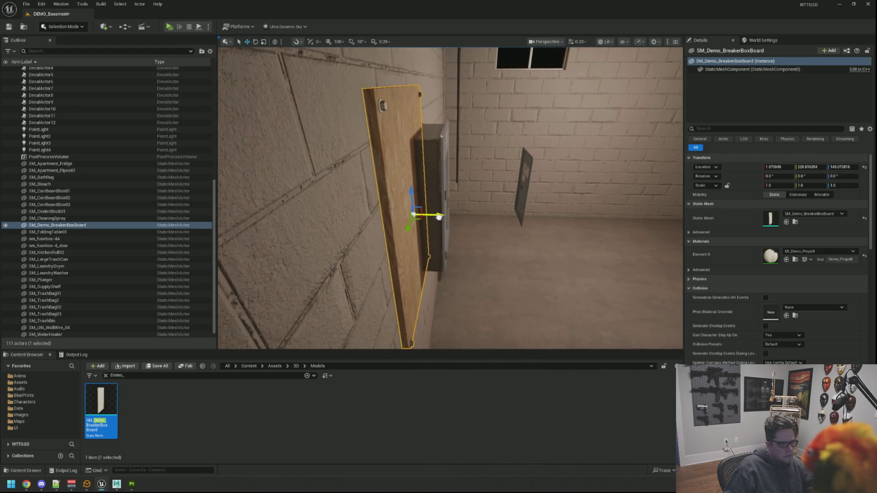
# Frame the breaker board behind the panel and review its placement in the room.
pyautogui.press('Escape')
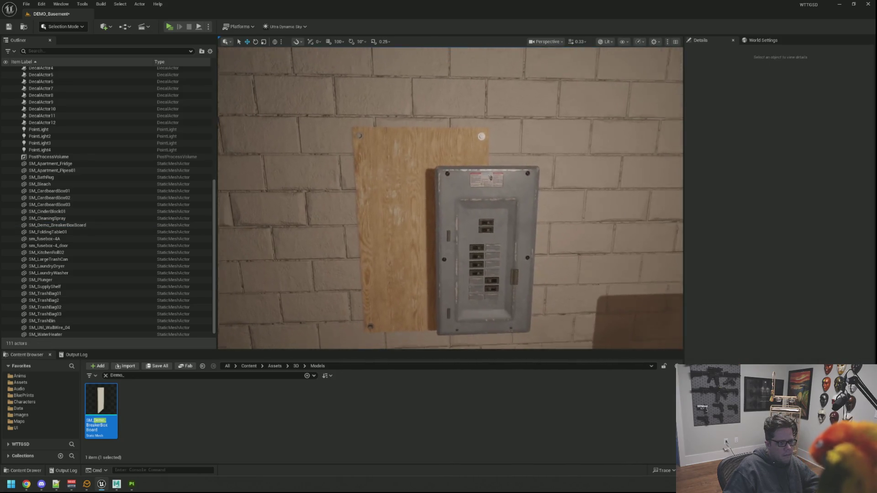
pyautogui.scroll(-3, 450, 196)
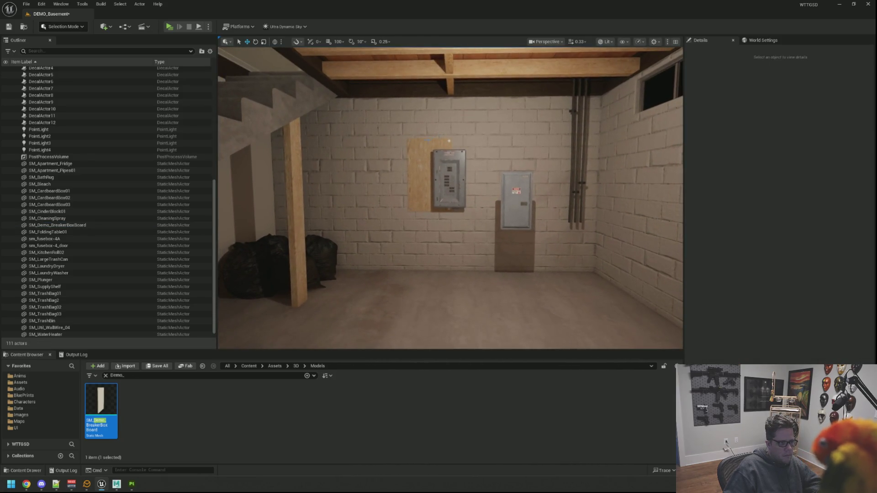
pyautogui.click(449, 141)
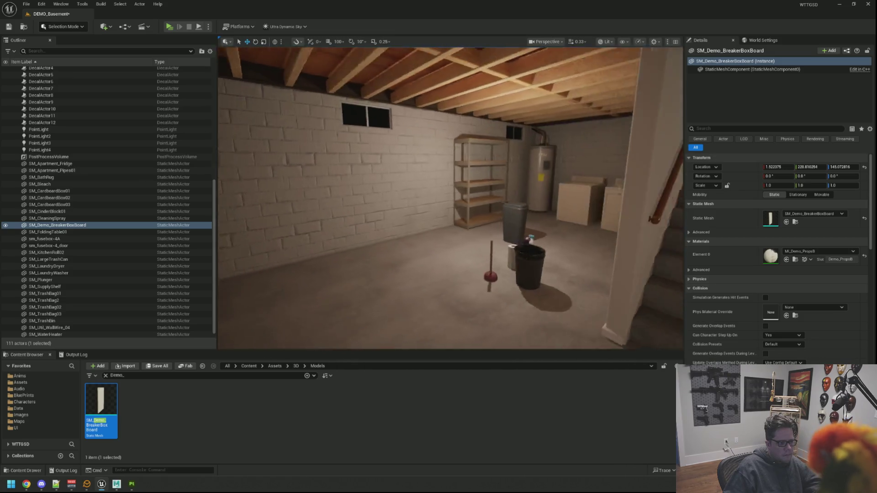
pyautogui.press('f')
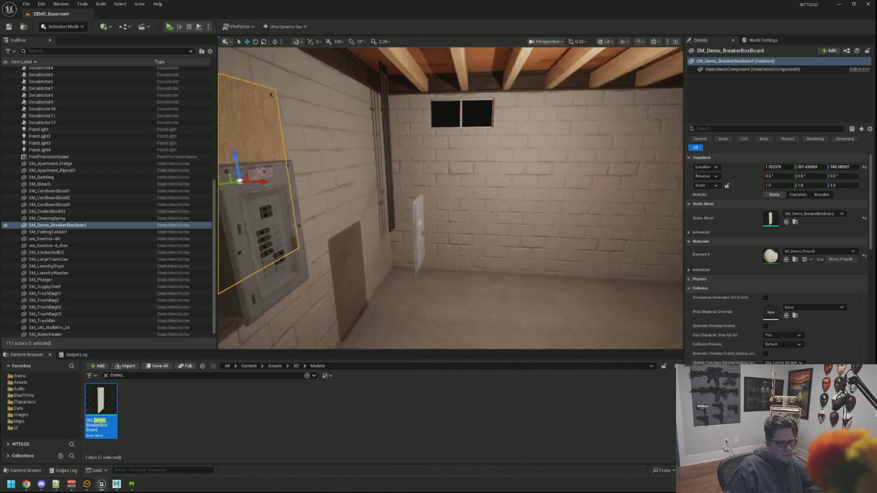
pyautogui.scroll(-5, 449, 196)
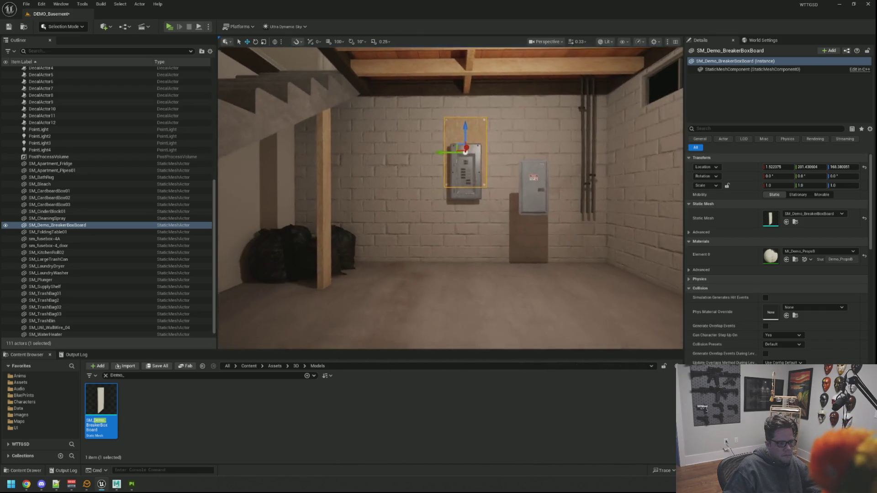
pyautogui.scroll(8, 449, 196)
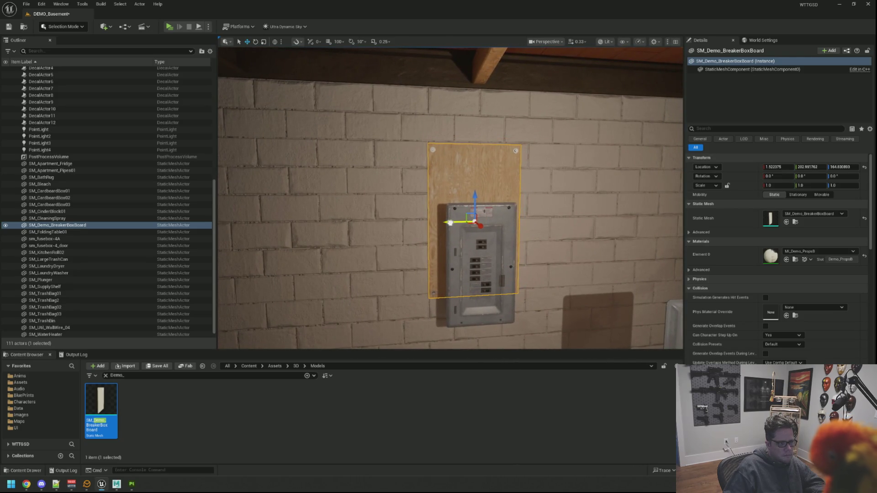
pyautogui.press('Escape')
pyautogui.scroll(-10, 487, 190)
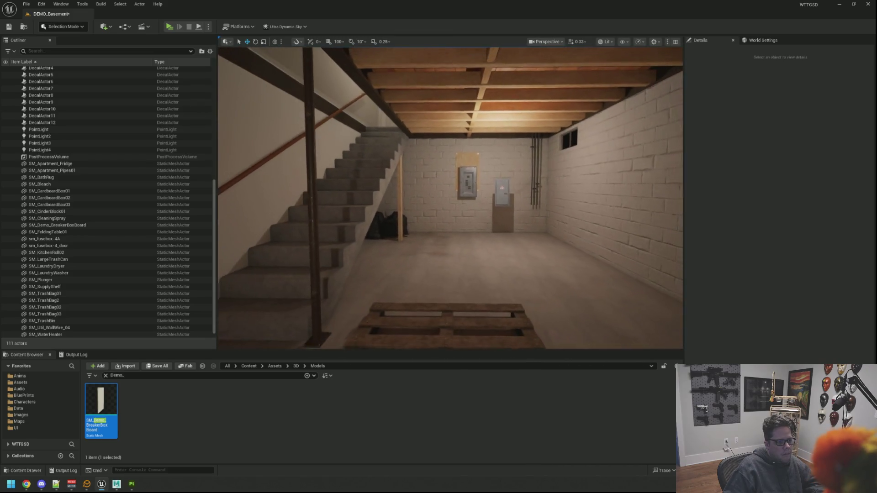
pyautogui.scroll(10, 487, 190)
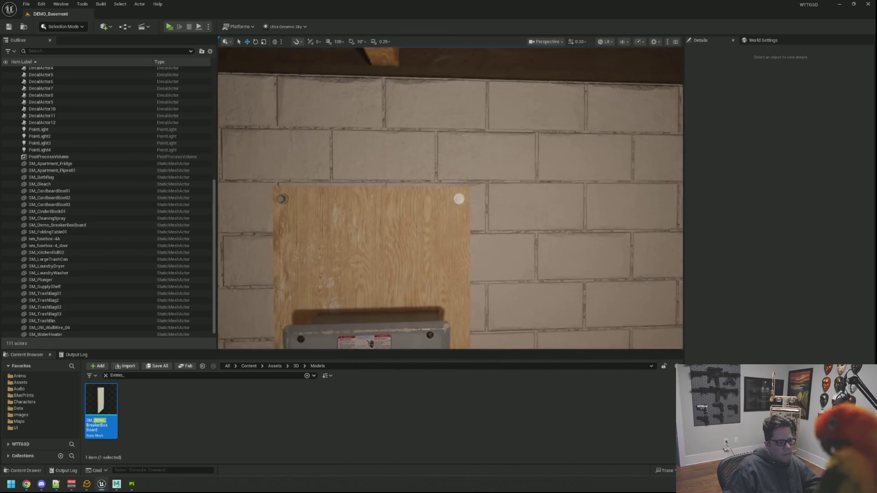
pyautogui.scroll(6, 445, 212)
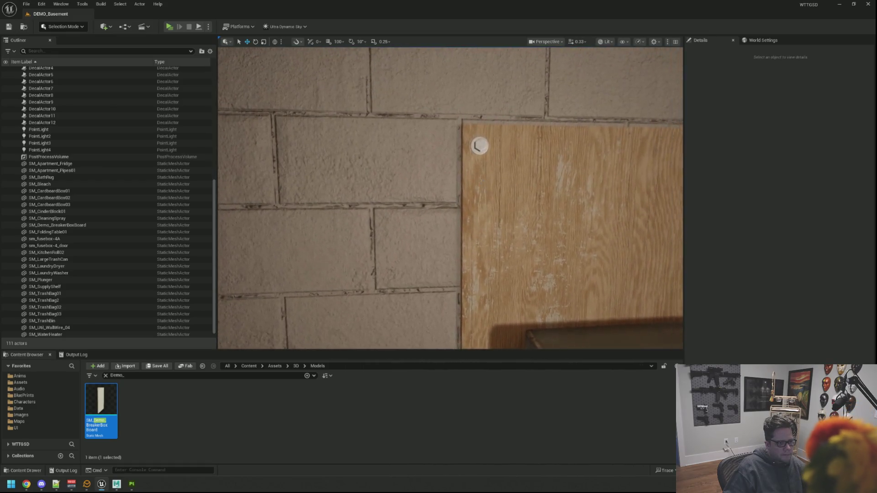
pyautogui.scroll(-10, 491, 180)
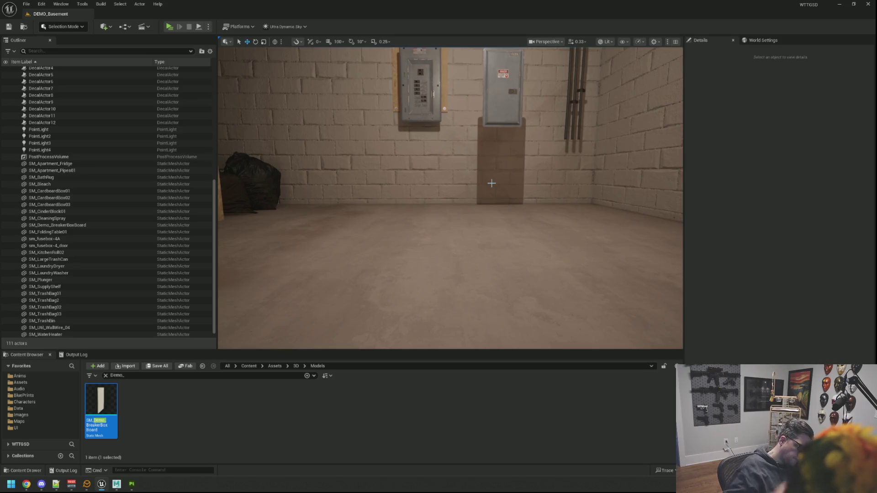
# Place the Ben character from the Characters/Ben folder into the level.
pyautogui.click(108, 377)
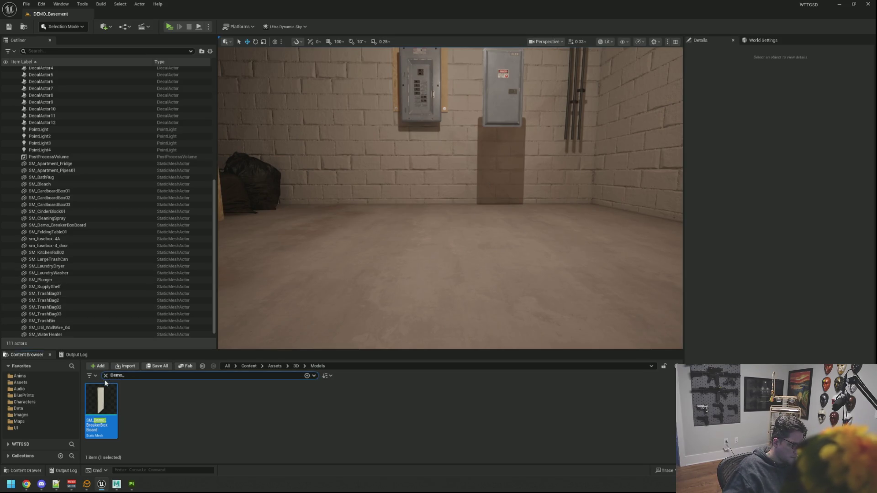
pyautogui.click(105, 376)
pyautogui.click(24, 402)
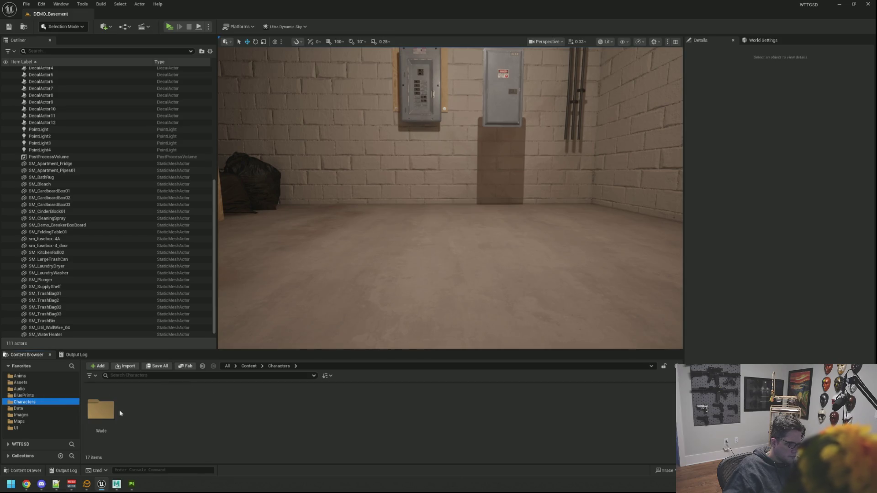
pyautogui.doubleClick(136, 401)
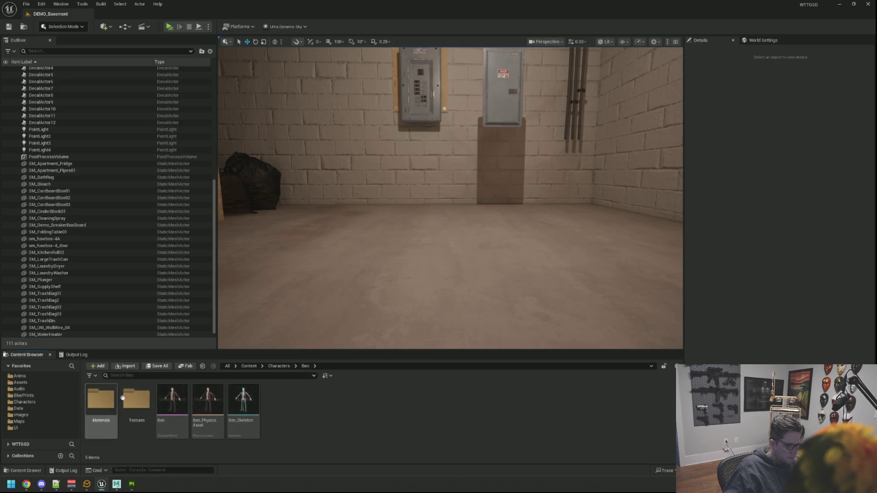
pyautogui.moveTo(172, 400)
pyautogui.mouseDown()
pyautogui.moveTo(450, 256)
pyautogui.moveTo(449, 237)
pyautogui.moveTo(452, 250)
pyautogui.mouseUp()
# Scale Ben to 0.92 on X, Y and Z.
pyautogui.click(781, 184)
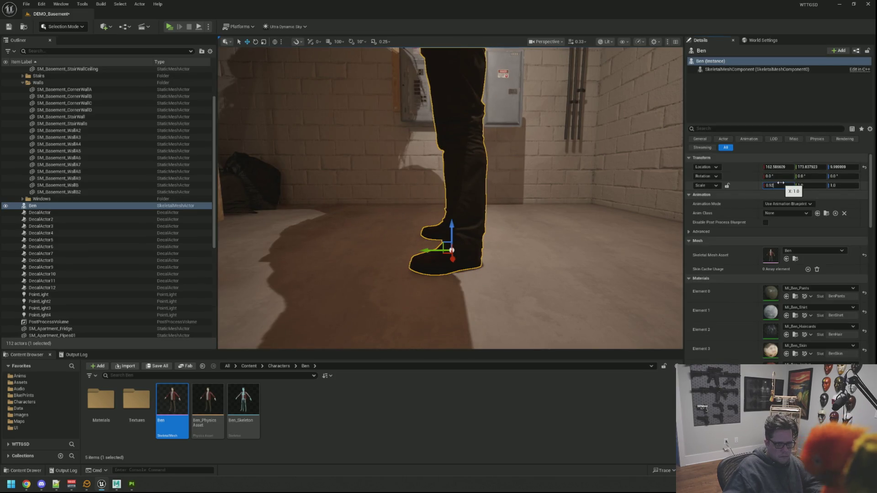
pyautogui.press('Return')
pyautogui.click(807, 185)
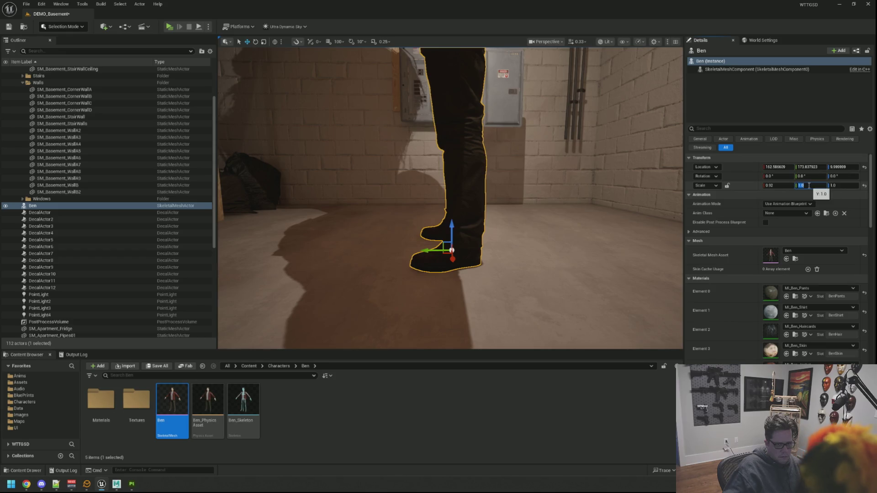
pyautogui.press('BackSpace')
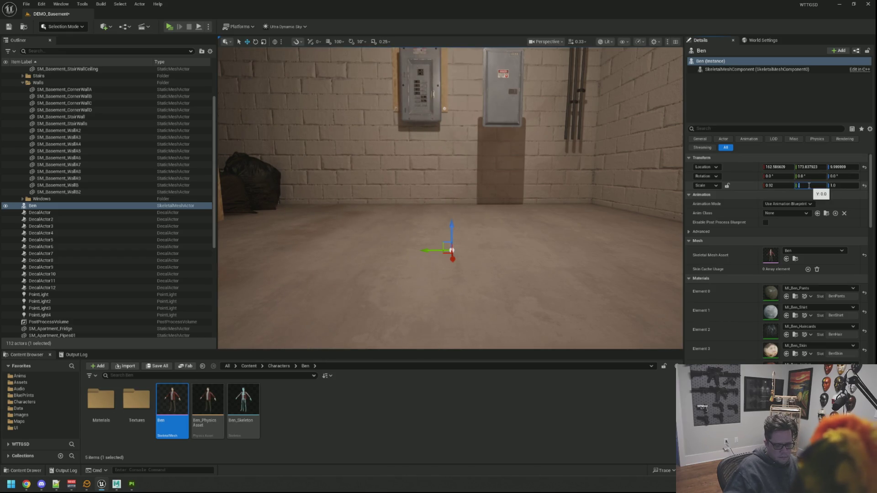
pyautogui.write('0.92')
pyautogui.press('Tab')
pyautogui.write('0.92')
pyautogui.press('Return')
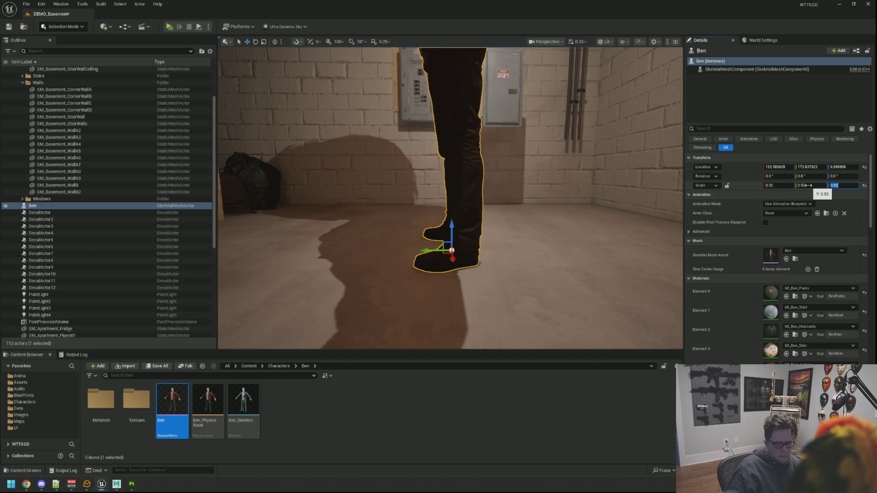
pyautogui.press('f')
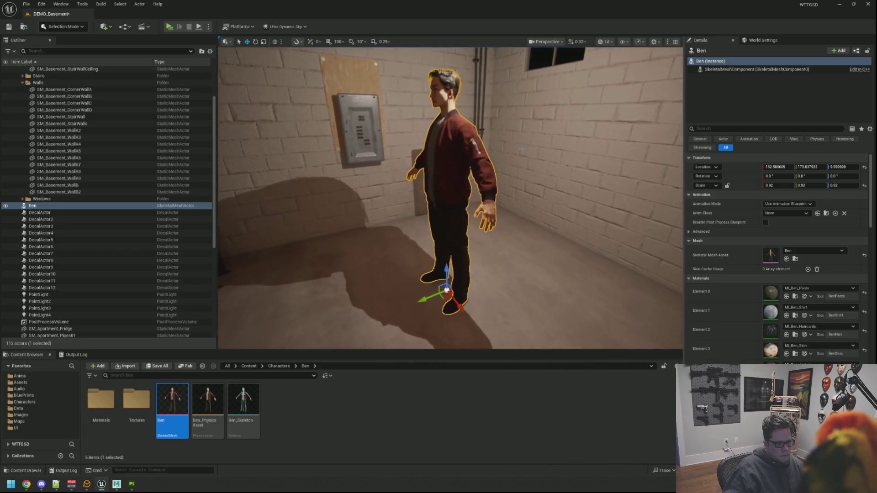
# Rotate Ben to a yaw of 90 degrees.
pyautogui.press('Escape')
pyautogui.moveTo(500, 159)
pyautogui.mouseDown()
pyautogui.moveTo(461, 161)
pyautogui.moveTo(502, 160)
pyautogui.mouseUp()
pyautogui.click(450, 151)
pyautogui.press('e')
pyautogui.moveTo(477, 238); pyautogui.dragTo(457, 245)
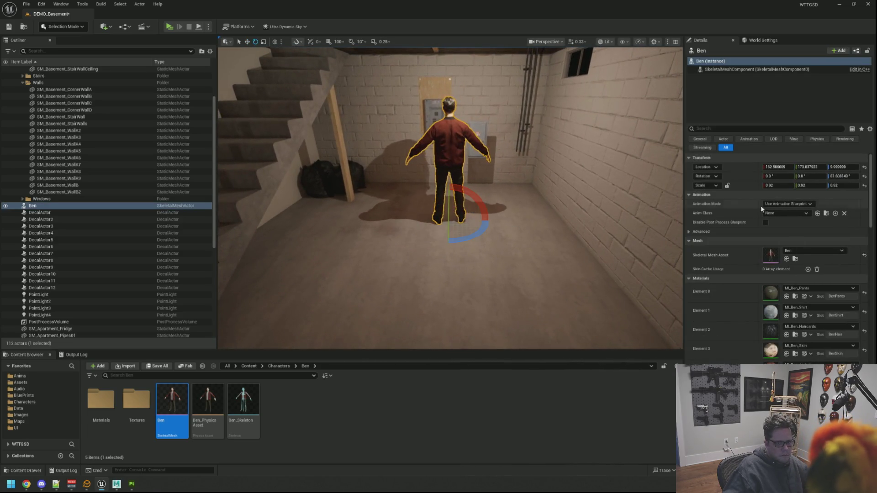
pyautogui.click(842, 176)
pyautogui.write('90')
pyautogui.press('Return')
# Move Ben next to the breaker panel wall and select the backing board.
pyautogui.moveTo(457, 205); pyautogui.dragTo(512, 192)
pyautogui.press('w')
pyautogui.moveTo(476, 259)
pyautogui.mouseDown()
pyautogui.moveTo(439, 220)
pyautogui.moveTo(309, 130)
pyautogui.moveTo(317, 197)
pyautogui.moveTo(395, 135)
pyautogui.mouseUp()
pyautogui.click(450, 144)
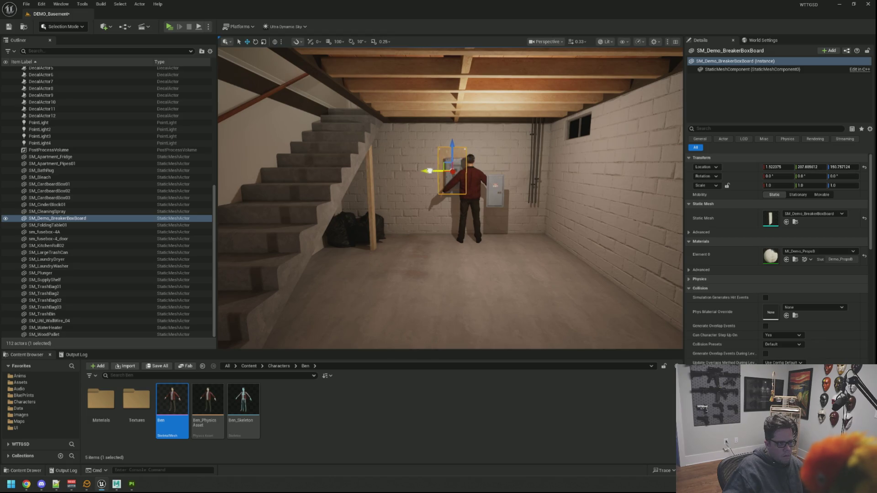
# Delete the SM_Util_WallWire_04 wires above the panel and select the fuse box.
pyautogui.click(533, 151)
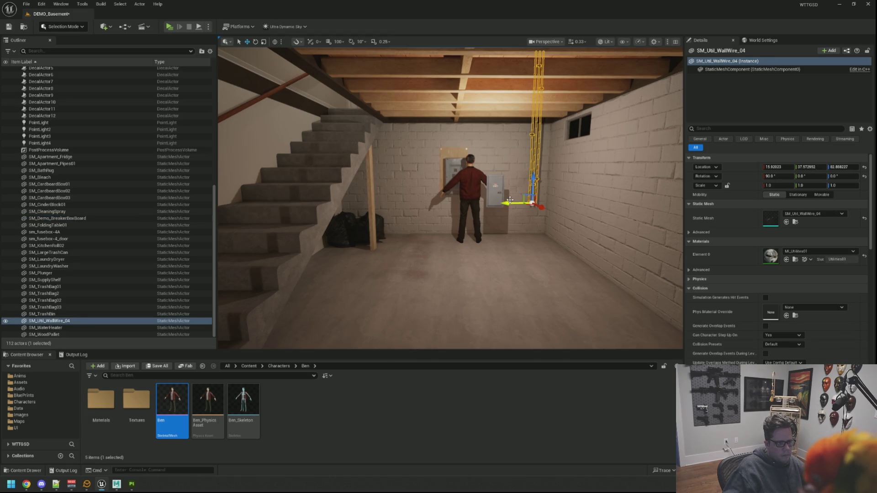
pyautogui.press('Delete')
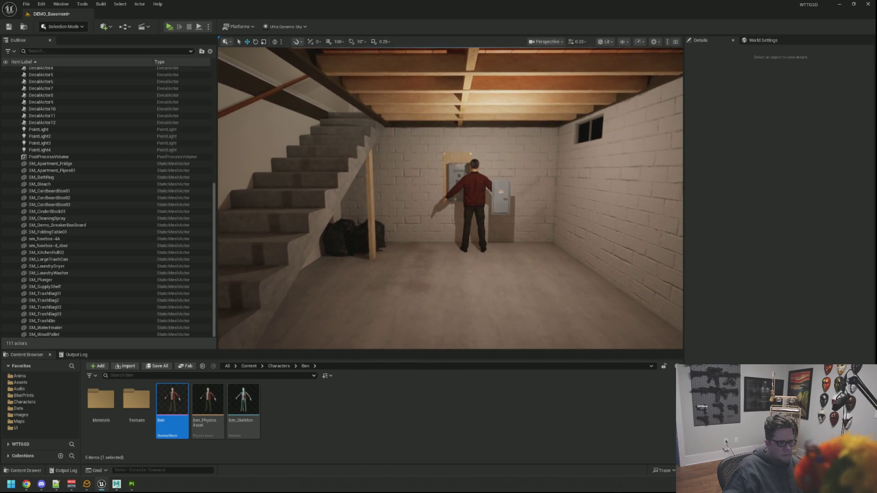
pyautogui.click(449, 178)
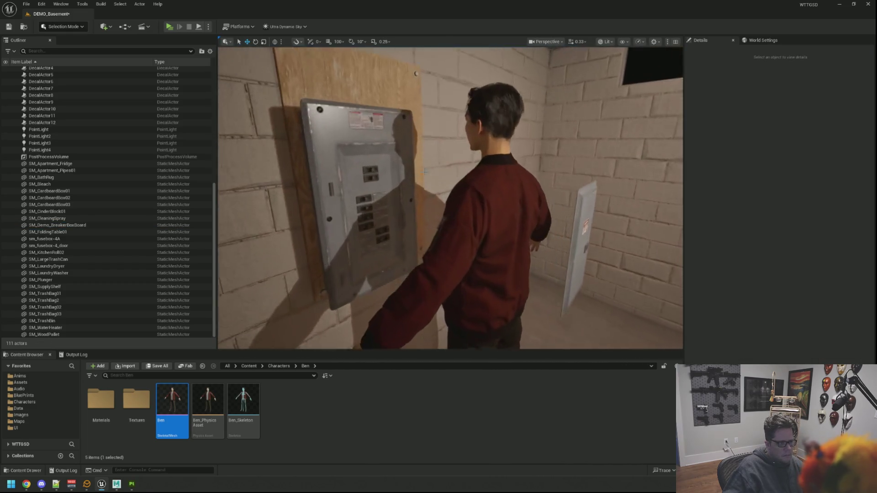
pyautogui.click(384, 139)
pyautogui.moveTo(385, 139)
pyautogui.keyDown('alt'); pyautogui.mouseDown()
pyautogui.moveTo(411, 142)
pyautogui.moveTo(356, 137)
pyautogui.moveTo(347, 151)
pyautogui.moveTo(360, 142)
pyautogui.moveTo(366, 169)
pyautogui.moveTo(356, 144)
pyautogui.mouseUp(); pyautogui.keyUp('alt')
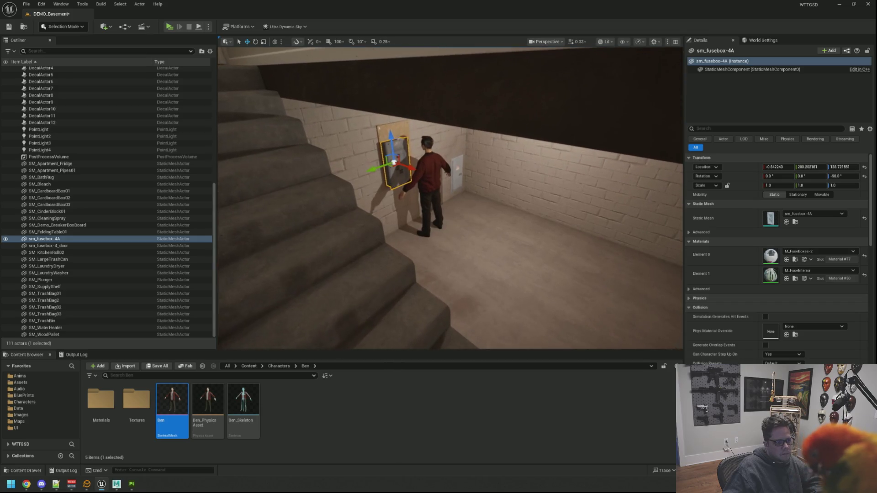
# Align sm_fusebox-4A flush on SM_Demo_BreakerBoxBoard, checking it from behind the wall.
pyautogui.click(436, 168)
pyautogui.press('f')
pyautogui.moveTo(436, 168)
pyautogui.keyDown('alt'); pyautogui.mouseDown()
pyautogui.moveTo(428, 185)
pyautogui.moveTo(438, 192)
pyautogui.moveTo(430, 189)
pyautogui.mouseUp(); pyautogui.keyUp('alt')
pyautogui.press('Escape')
pyautogui.click(499, 181)
pyautogui.press('f')
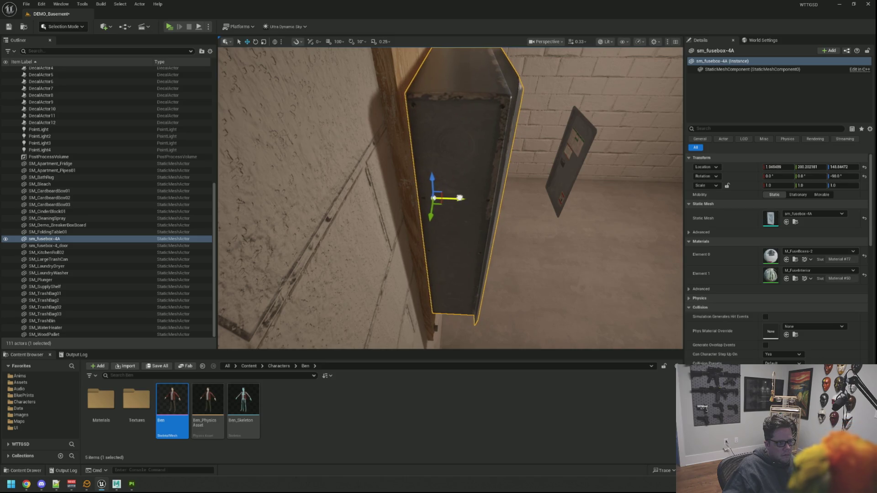
pyautogui.press('f')
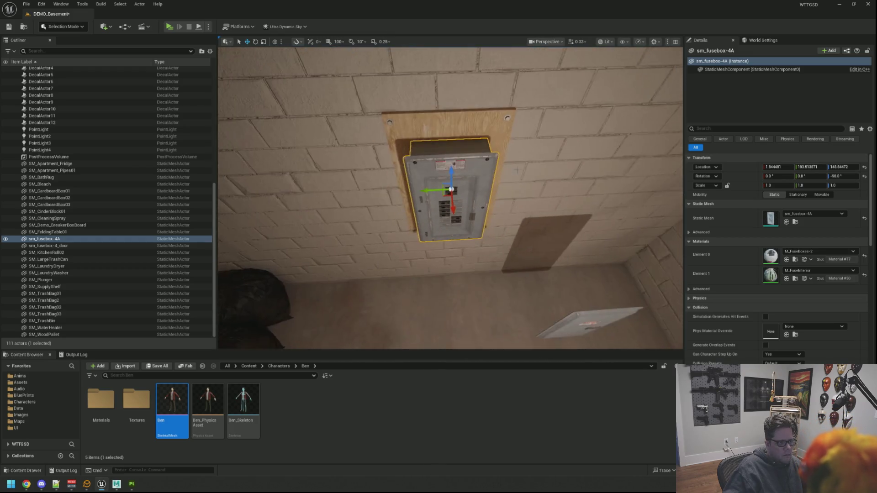
pyautogui.keyDown('ctrl'); pyautogui.click(58, 225); pyautogui.keyUp('ctrl')
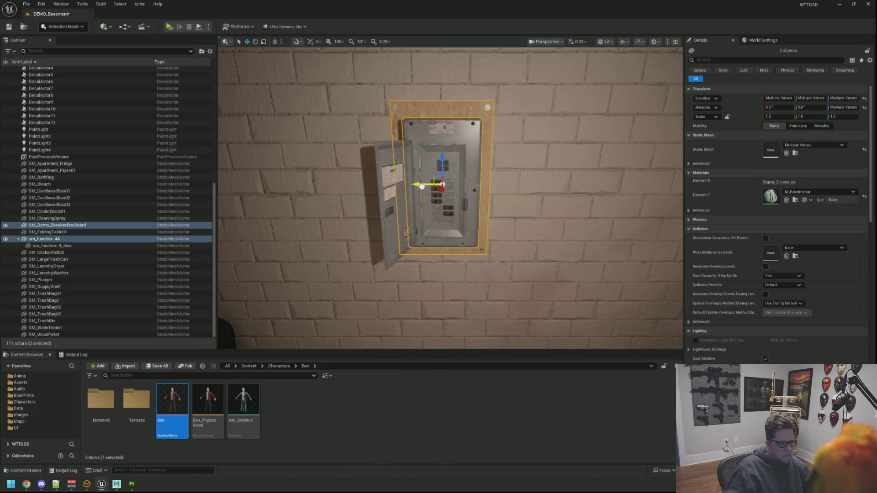
pyautogui.press('Escape')
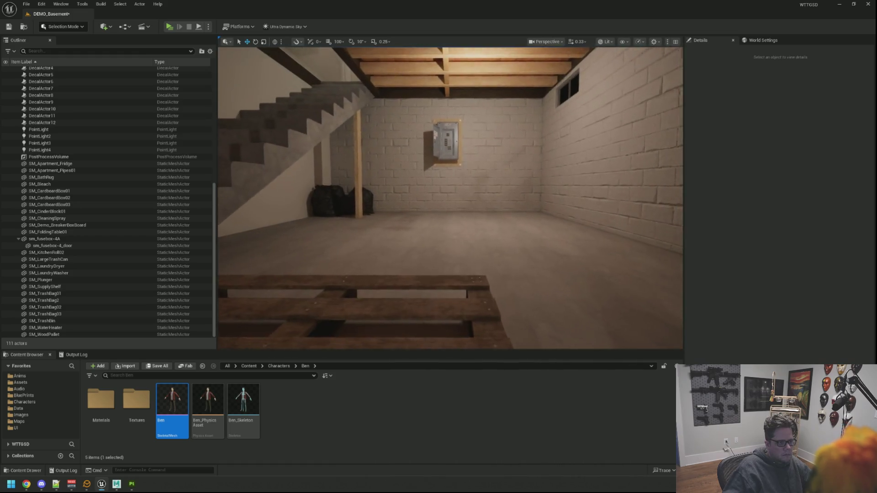
# Look around the basement and turn the view back toward the breaker box.
pyautogui.scroll(3, 450, 197)
pyautogui.scroll(5, 450, 197)
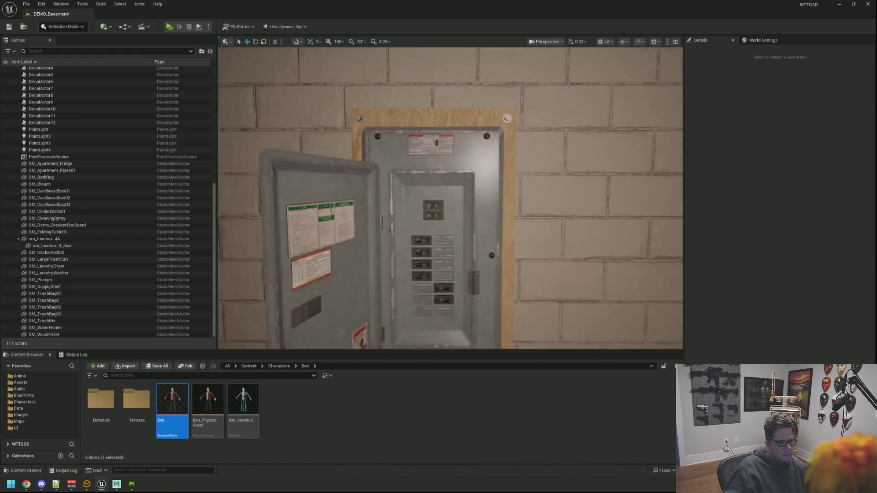
pyautogui.scroll(-8, 450, 198)
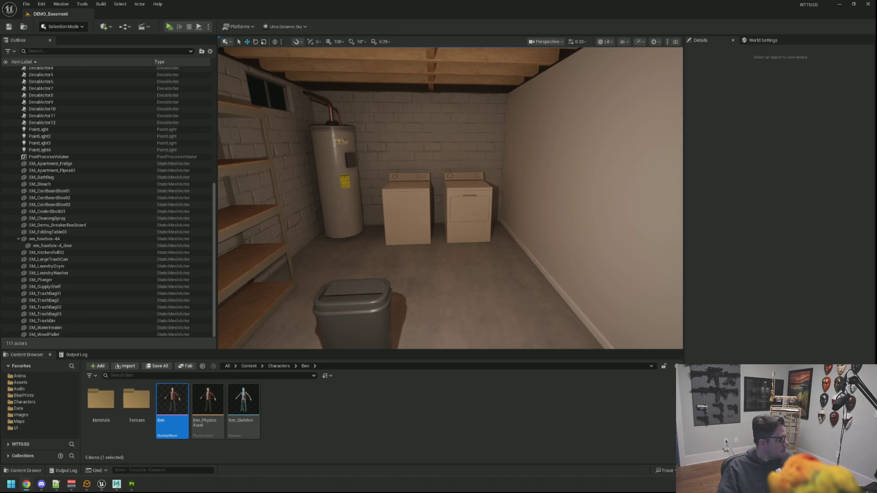
pyautogui.moveTo(391, 167)
pyautogui.mouseDown()
pyautogui.moveTo(457, 166)
pyautogui.moveTo(452, 126)
pyautogui.mouseUp()
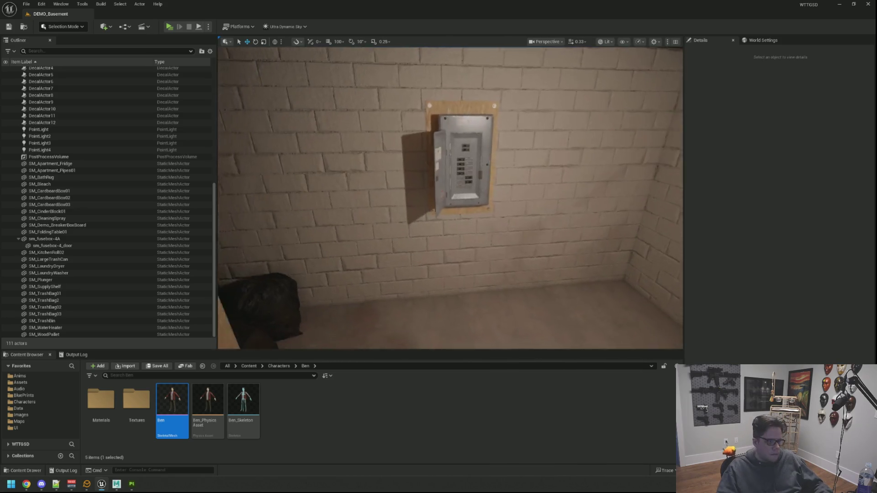
# Find the FuseBox Blueprints folder and place a BP_CablePiece above the breaker panel.
pyautogui.click(420, 137)
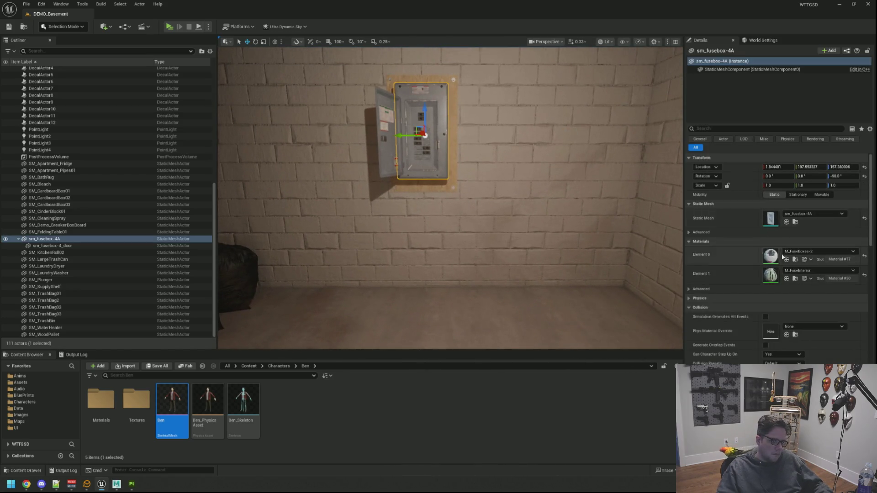
pyautogui.click(795, 222)
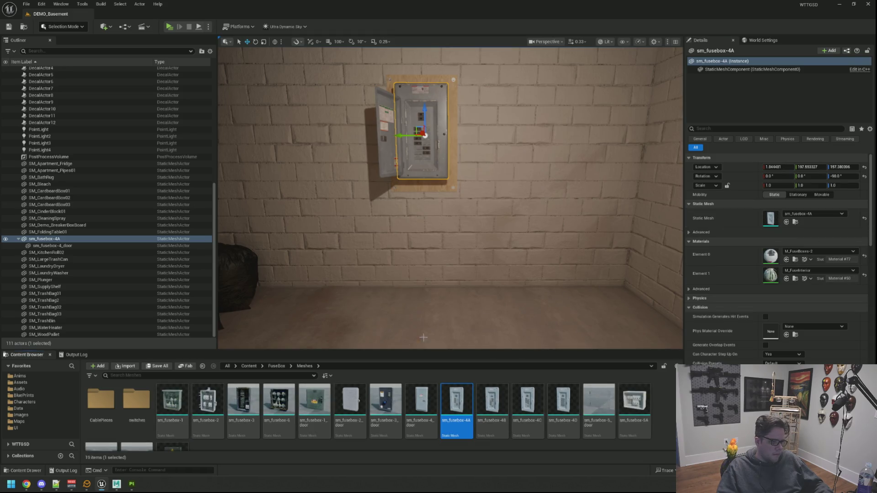
pyautogui.doubleClick(101, 400)
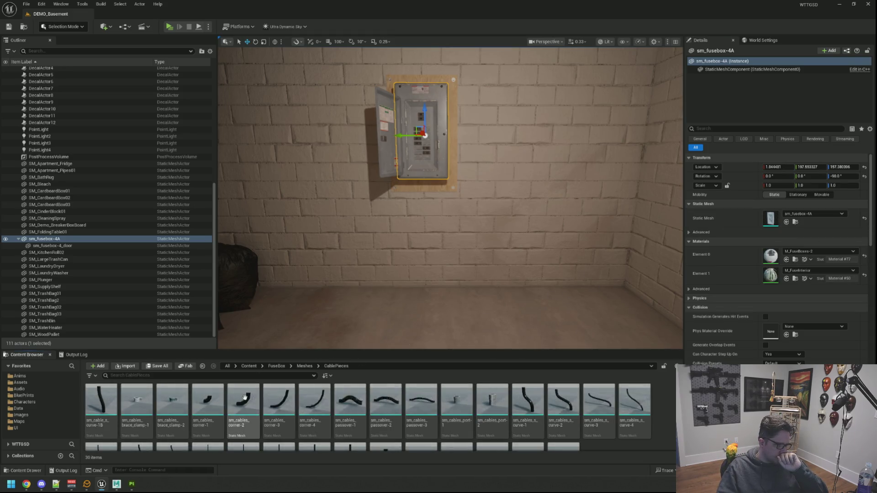
pyautogui.click(304, 365)
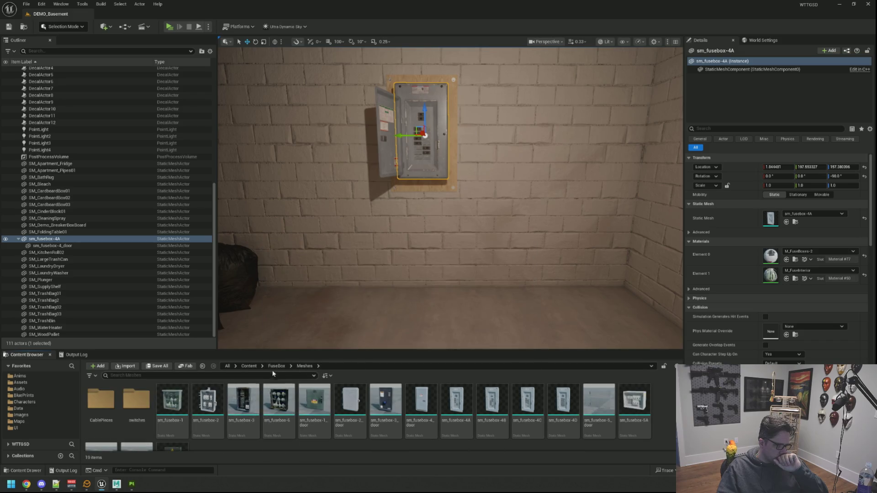
pyautogui.press('BackSpace')
pyautogui.doubleClick(101, 400)
pyautogui.moveTo(101, 402)
pyautogui.mouseDown()
pyautogui.moveTo(248, 410)
pyautogui.moveTo(212, 386)
pyautogui.moveTo(449, 293)
pyautogui.mouseUp()
# Set the cable piece's Cable Type, trying passover-1 and Port-1 before choosing Port-2.
pyautogui.scroll(-4, 464, 260)
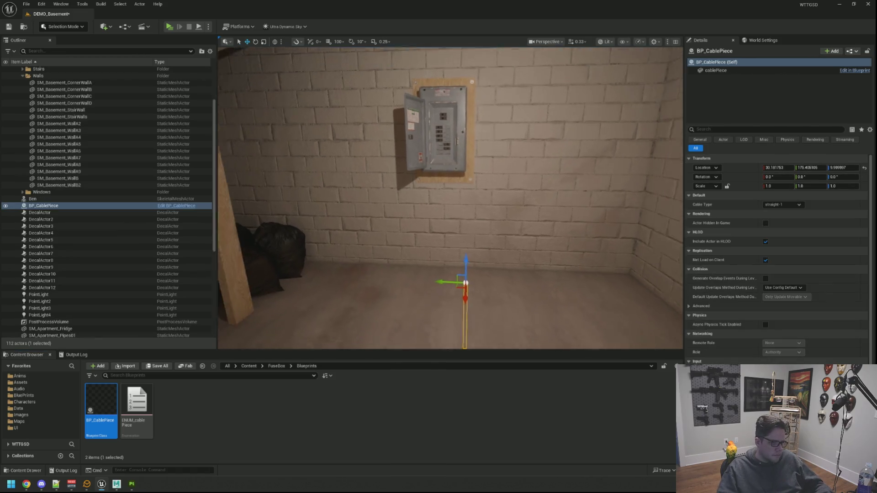
pyautogui.moveTo(486, 87); pyautogui.dragTo(452, 52)
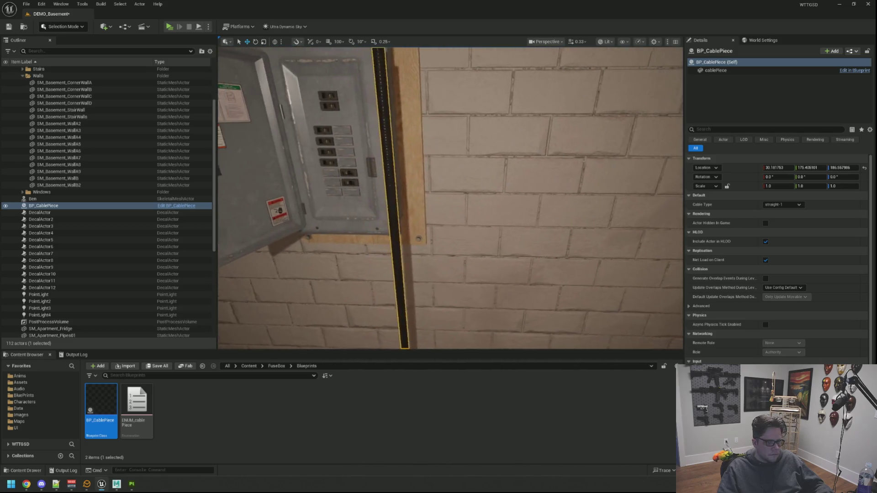
pyautogui.click(781, 204)
pyautogui.scroll(-2, 787, 294)
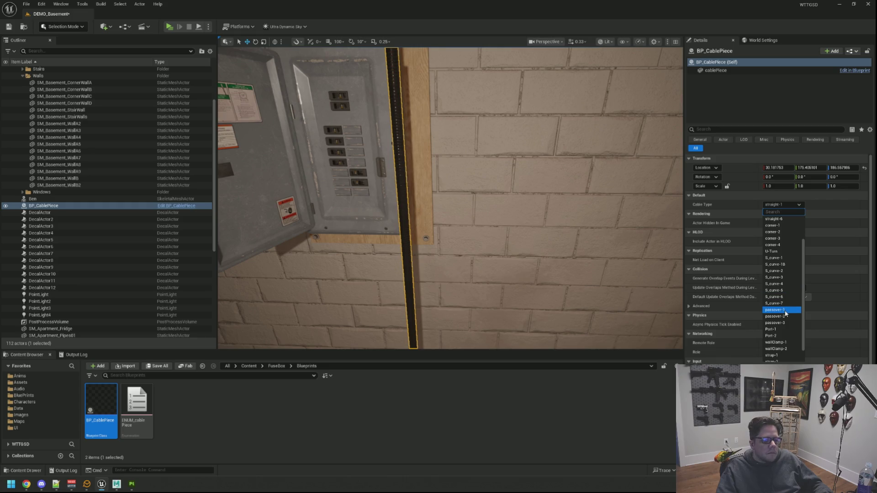
pyautogui.click(786, 310)
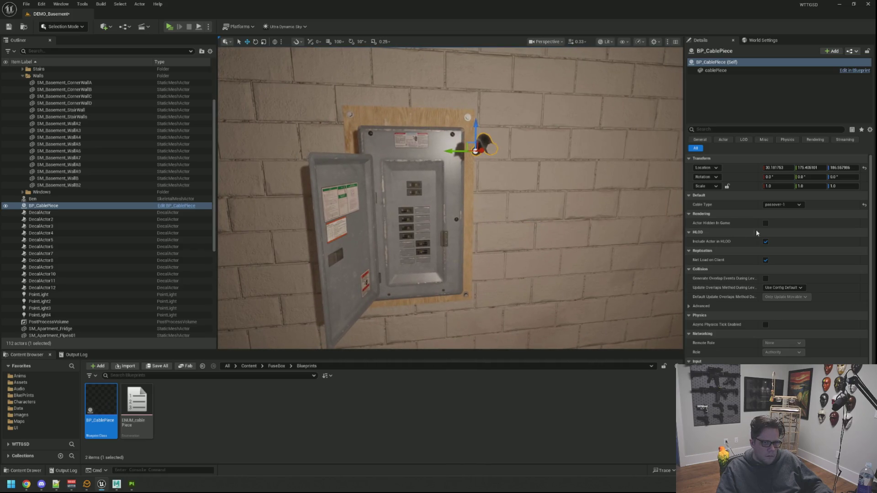
pyautogui.click(796, 206)
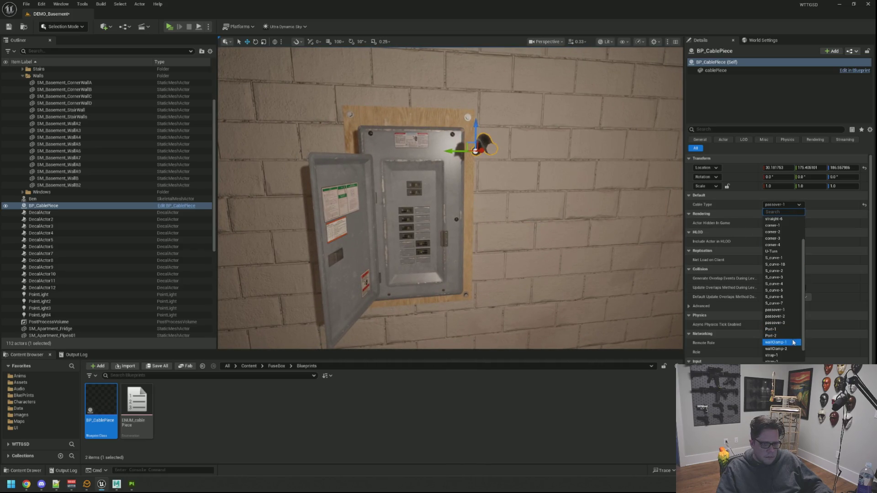
pyautogui.click(783, 330)
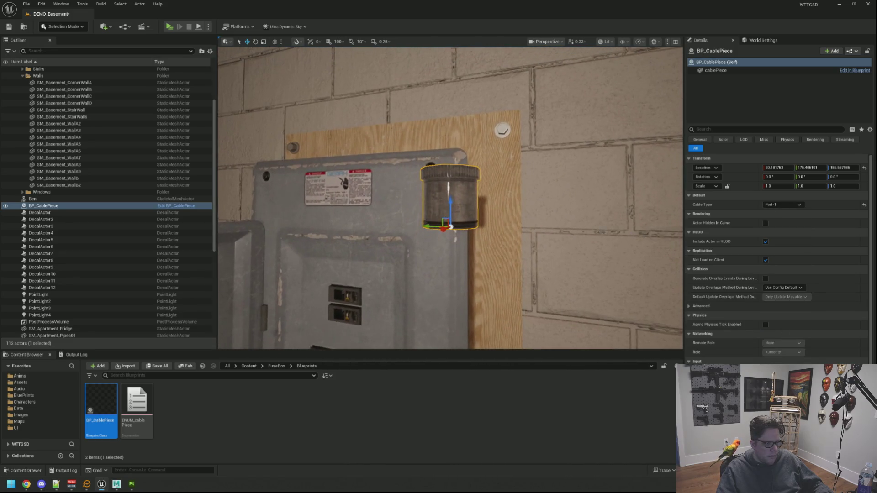
pyautogui.click(782, 205)
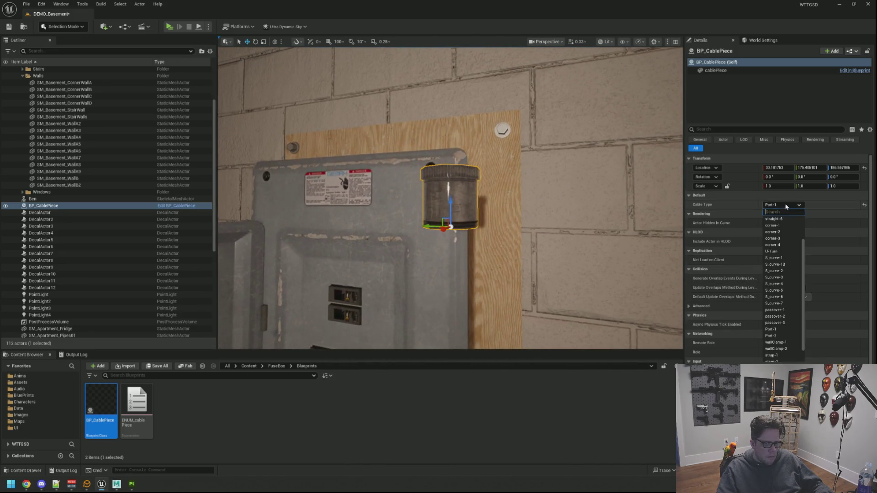
pyautogui.click(786, 336)
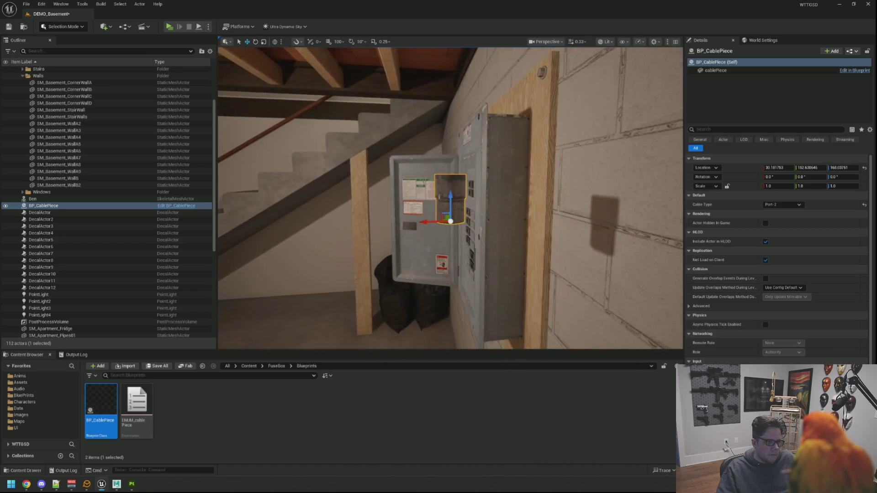
# Rotate the cable piece, setting its X rotation to -90.
pyautogui.moveTo(457, 224); pyautogui.dragTo(525, 223)
pyautogui.press('f')
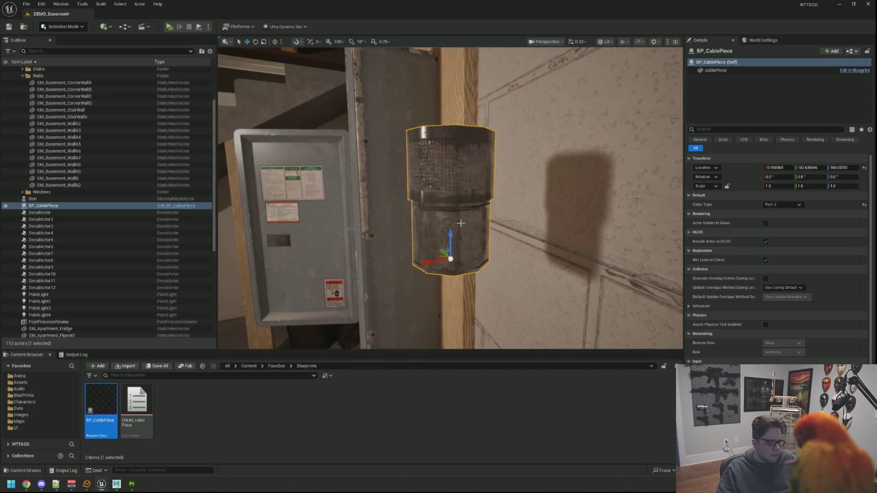
pyautogui.moveTo(450, 222); pyautogui.dragTo(438, 226)
pyautogui.moveTo(465, 273); pyautogui.dragTo(460, 238)
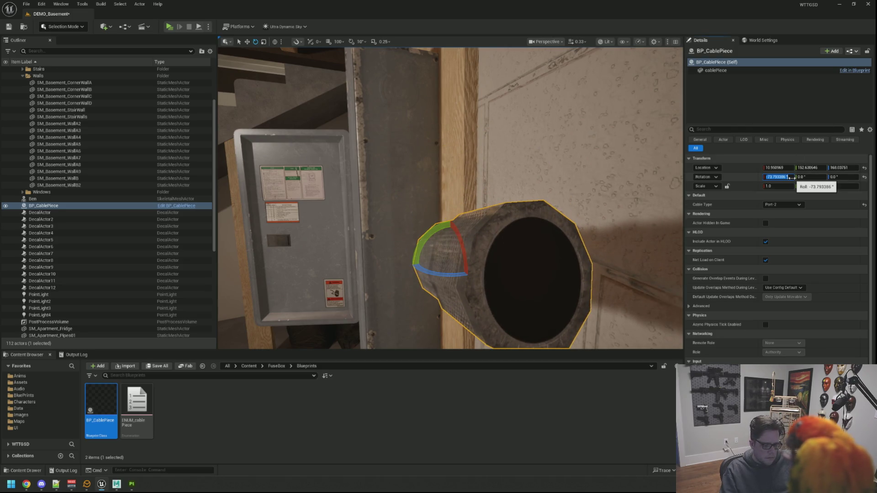
pyautogui.write('-90')
pyautogui.press('Return')
pyautogui.press('f')
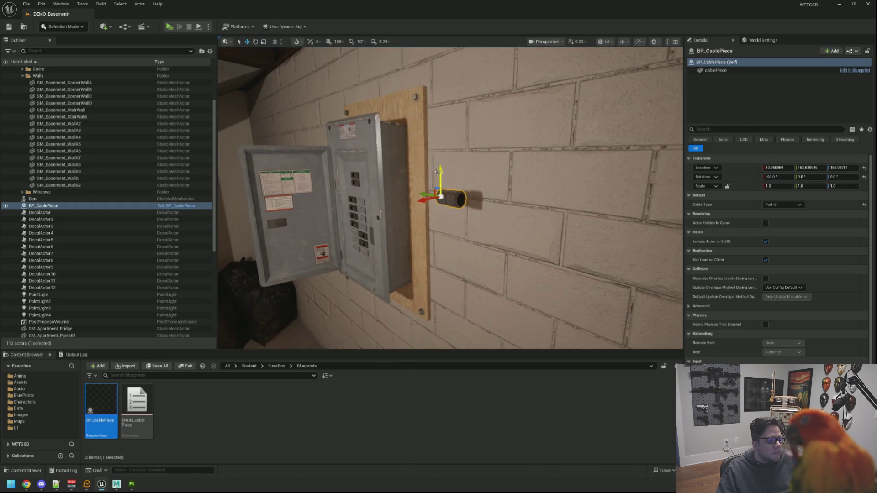
# Move the cable piece onto the top of the breaker panel against the wall.
pyautogui.moveTo(422, 145); pyautogui.dragTo(461, 164)
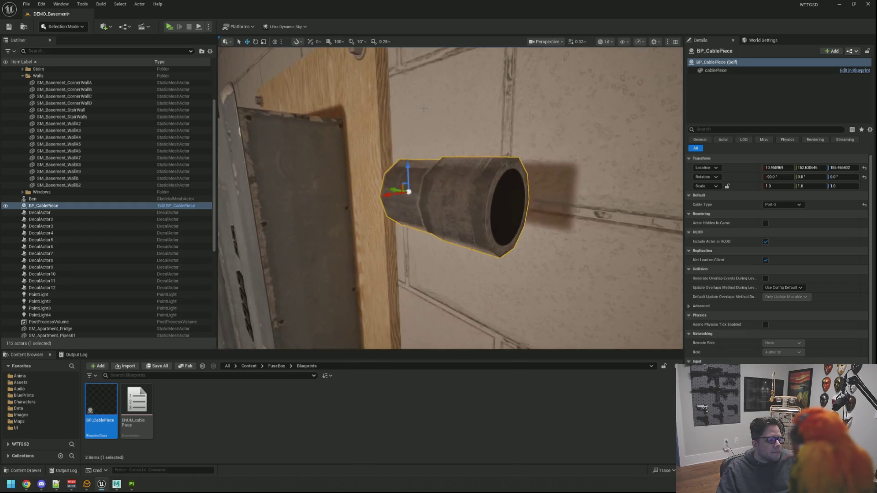
pyautogui.moveTo(476, 131); pyautogui.dragTo(475, 131)
pyautogui.moveTo(471, 239)
pyautogui.mouseDown()
pyautogui.moveTo(455, 108)
pyautogui.moveTo(492, 122)
pyautogui.mouseUp()
pyautogui.scroll(5, 454, 137)
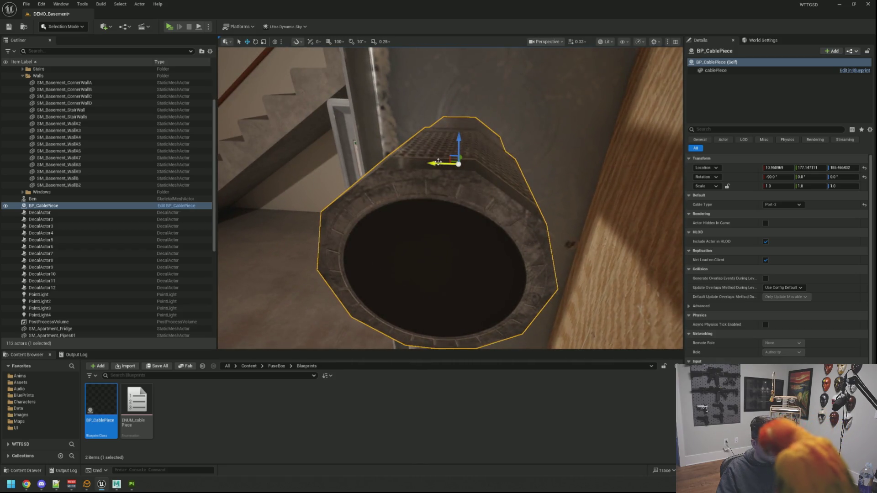
pyautogui.moveTo(437, 162); pyautogui.dragTo(384, 161)
pyautogui.moveTo(386, 201)
pyautogui.mouseDown()
pyautogui.moveTo(353, 182)
pyautogui.moveTo(297, 185)
pyautogui.moveTo(422, 170)
pyautogui.moveTo(444, 118)
pyautogui.moveTo(417, 143)
pyautogui.mouseUp()
pyautogui.scroll(-5, 417, 142)
pyautogui.moveTo(445, 191)
pyautogui.mouseDown()
pyautogui.moveTo(439, 182)
pyautogui.moveTo(446, 180)
pyautogui.mouseUp()
pyautogui.scroll(5, 446, 180)
pyautogui.moveTo(406, 151)
pyautogui.mouseDown()
pyautogui.moveTo(406, 141)
pyautogui.moveTo(425, 166)
pyautogui.moveTo(415, 162)
pyautogui.mouseUp()
# Reset the cable piece's X rotation to 0 so it stands upright, then deselect it.
pyautogui.press('e')
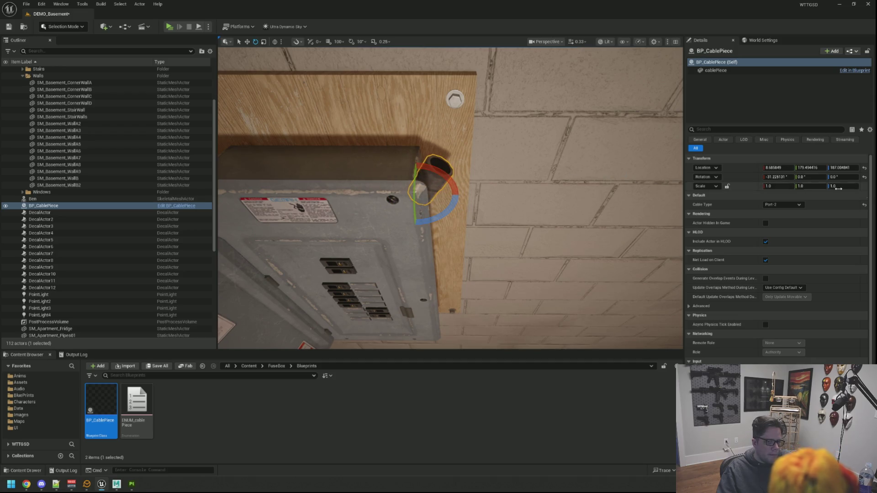
pyautogui.write('0')
pyautogui.press('Return')
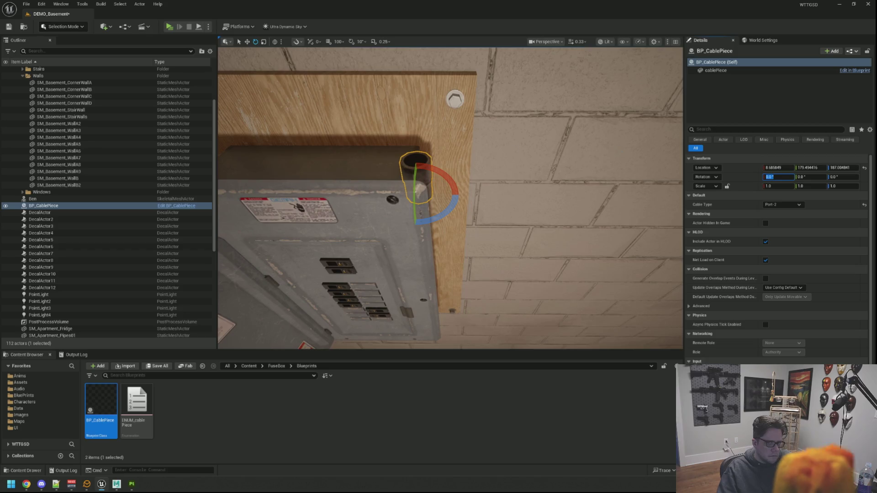
pyautogui.scroll(-3, 450, 198)
pyautogui.moveTo(350, 189)
pyautogui.mouseDown()
pyautogui.moveTo(288, 179)
pyautogui.moveTo(455, 201)
pyautogui.moveTo(450, 145)
pyautogui.moveTo(415, 171)
pyautogui.moveTo(474, 217)
pyautogui.moveTo(506, 212)
pyautogui.moveTo(457, 207)
pyautogui.mouseUp()
pyautogui.press('f')
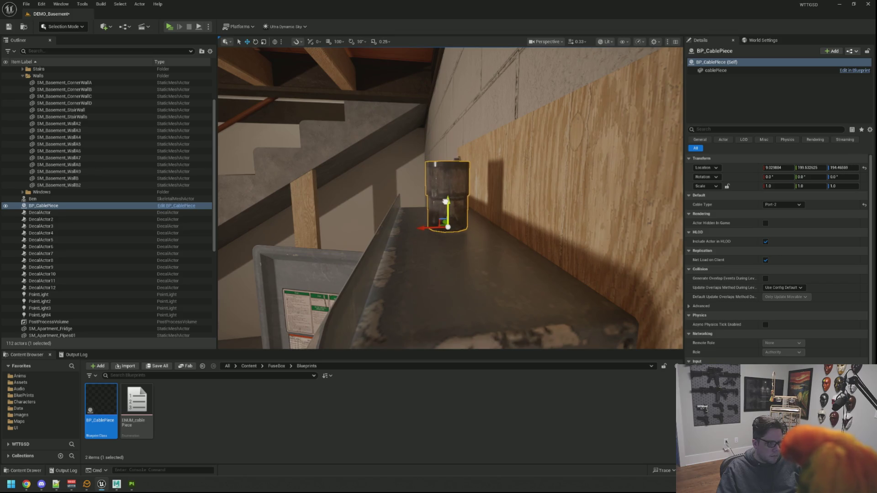
pyautogui.moveTo(457, 207)
pyautogui.mouseDown()
pyautogui.moveTo(441, 195)
pyautogui.moveTo(450, 225)
pyautogui.moveTo(450, 192)
pyautogui.mouseUp()
pyautogui.press('Escape')
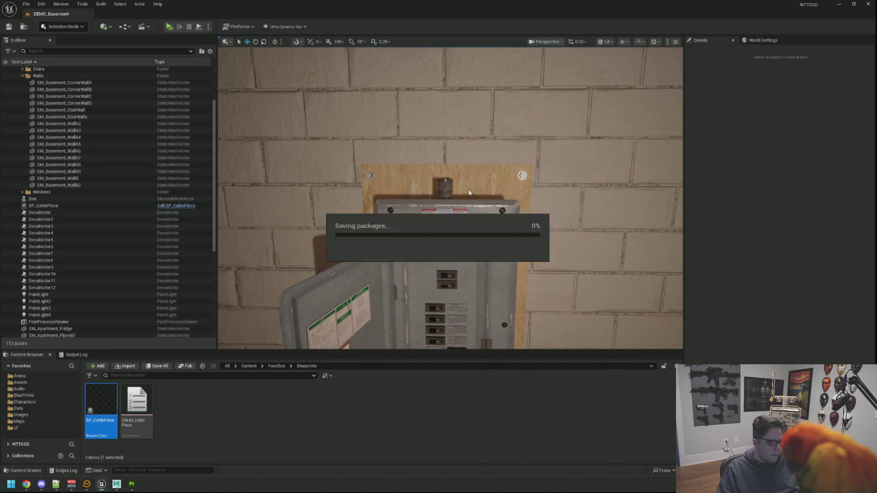
# Alt-drag a duplicate of the cable piece up above the panel's top port.
pyautogui.click(443, 186)
pyautogui.press('f')
pyautogui.moveTo(450, 237); pyautogui.dragTo(446, 98)
pyautogui.press('f')
# Try strap-1, then straight-6 on the copy, raising the straight piece above the port.
pyautogui.click(781, 205)
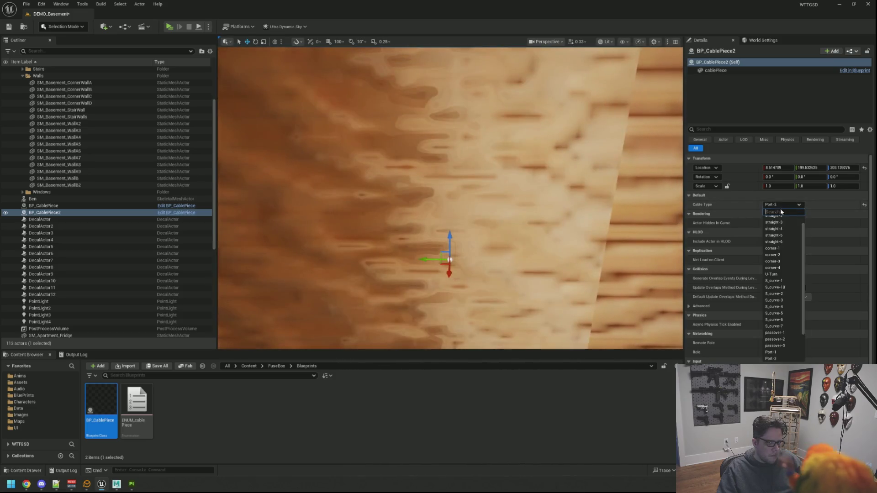
pyautogui.scroll(-3, 793, 286)
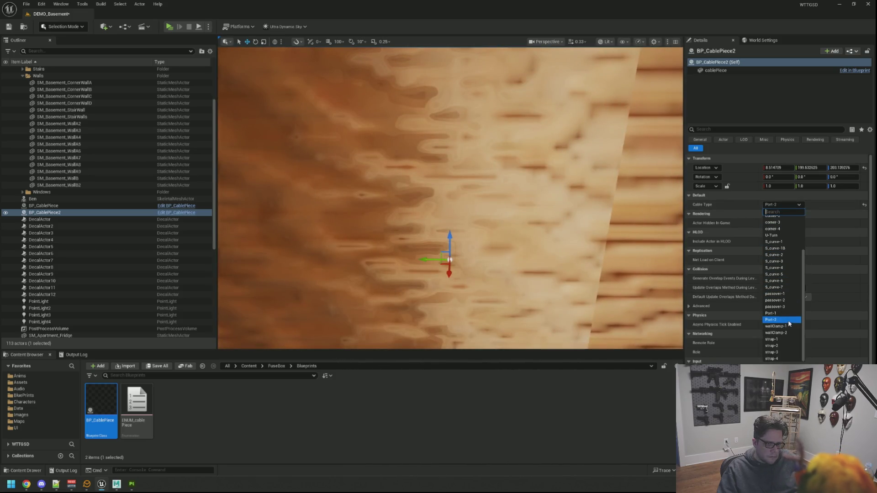
pyautogui.click(782, 339)
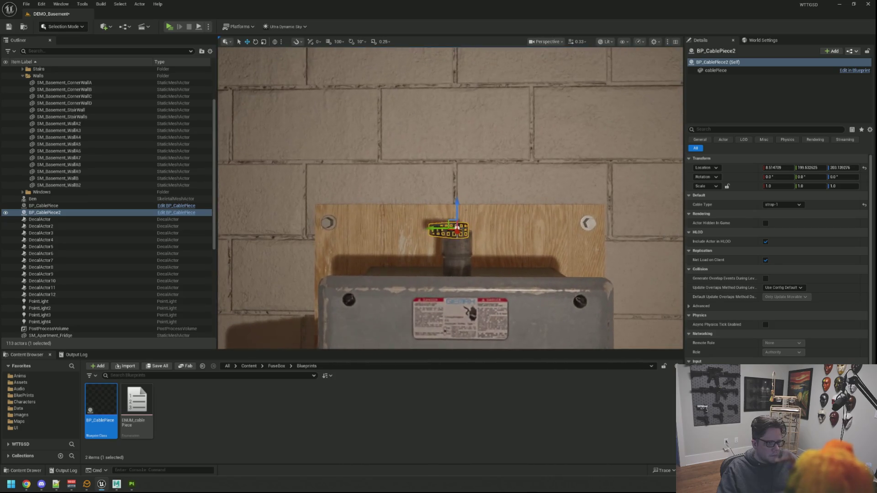
pyautogui.click(795, 206)
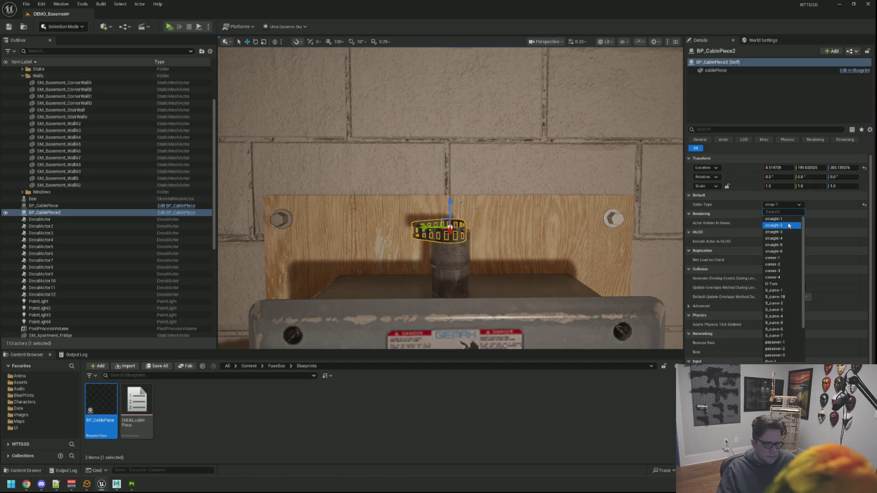
pyautogui.click(786, 251)
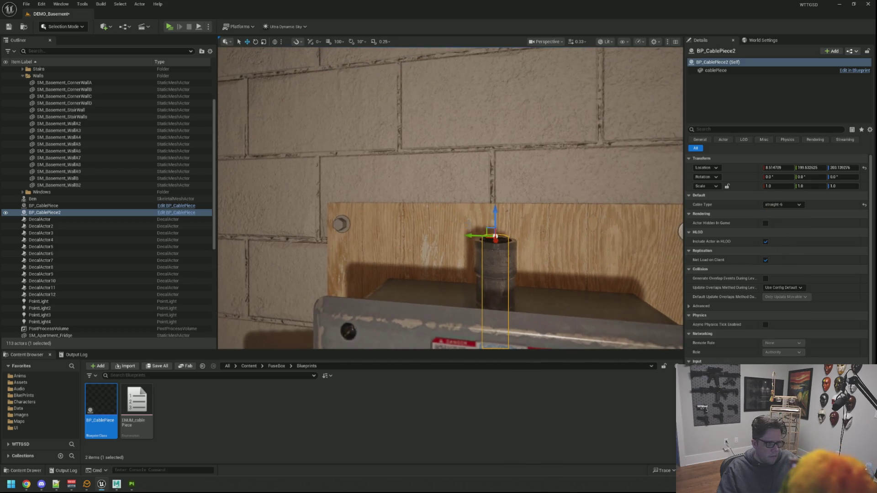
pyautogui.moveTo(495, 214); pyautogui.dragTo(479, 83)
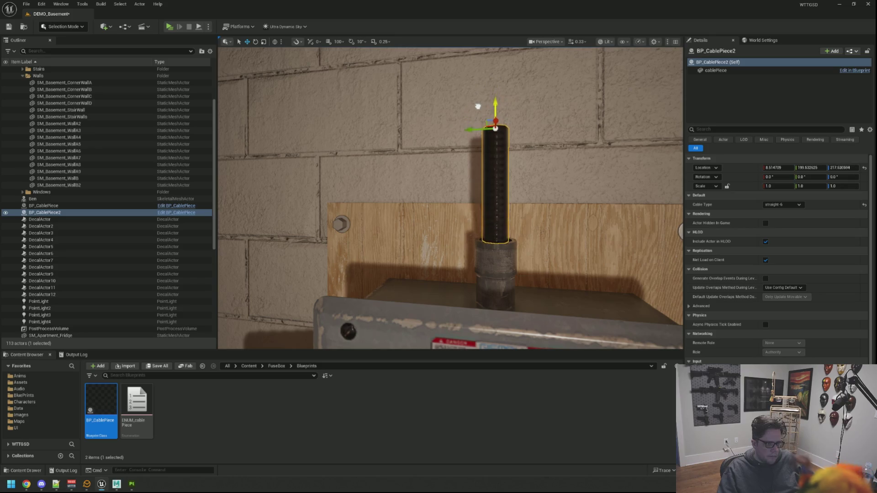
pyautogui.moveTo(451, 197)
pyautogui.mouseDown()
pyautogui.moveTo(429, 224)
pyautogui.moveTo(402, 233)
pyautogui.moveTo(383, 208)
pyautogui.mouseUp()
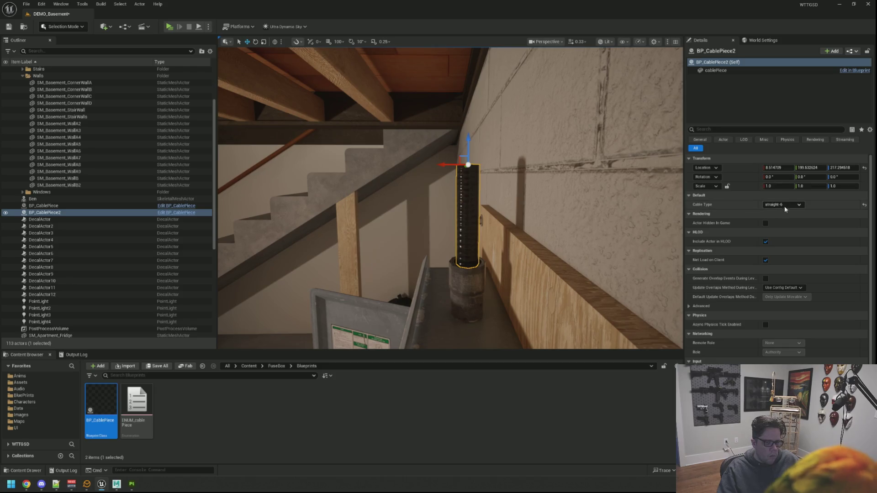
# Try the S_curve-1, S_curve-1B, Port-1 and U-Turn cable types on the piece.
pyautogui.click(786, 204)
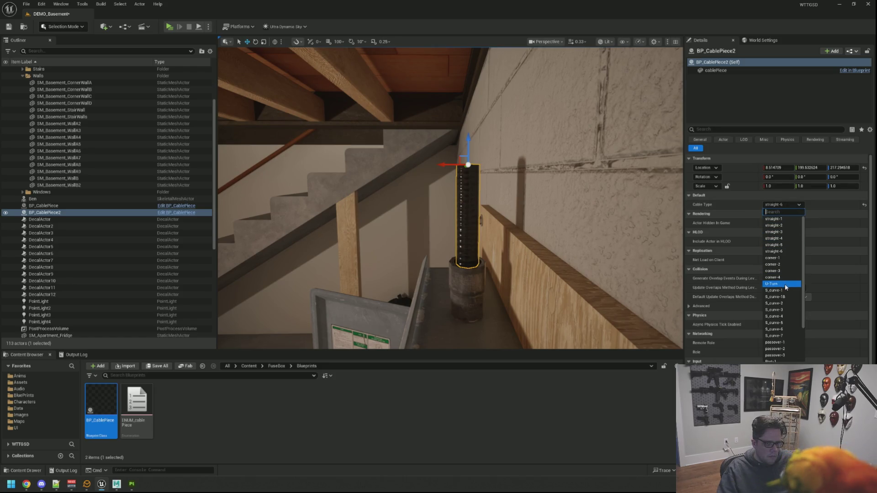
pyautogui.click(785, 293)
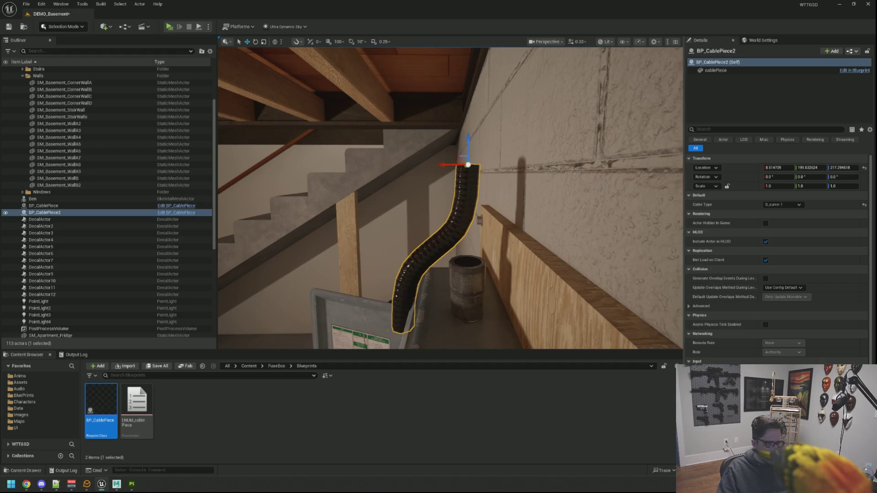
pyautogui.click(778, 204)
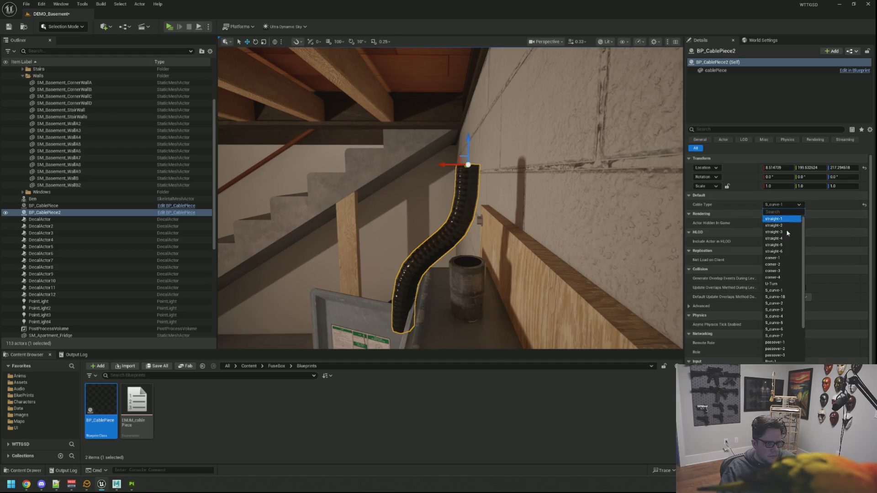
pyautogui.click(785, 291)
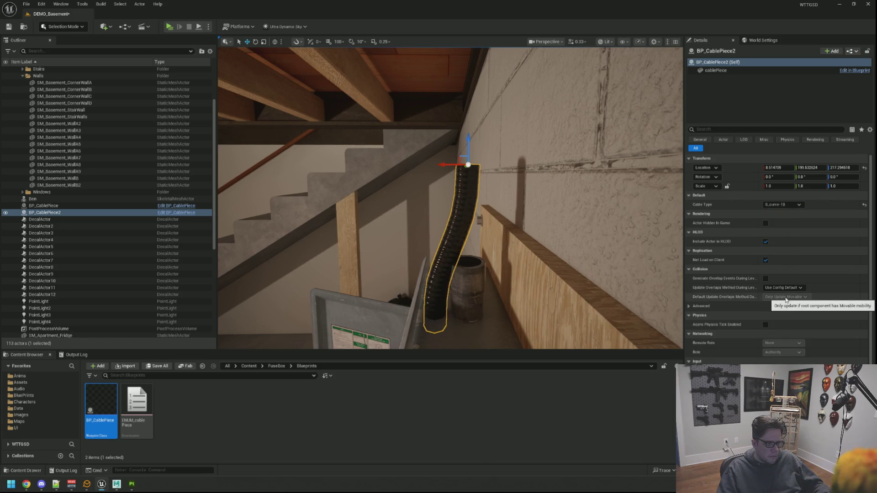
pyautogui.click(782, 205)
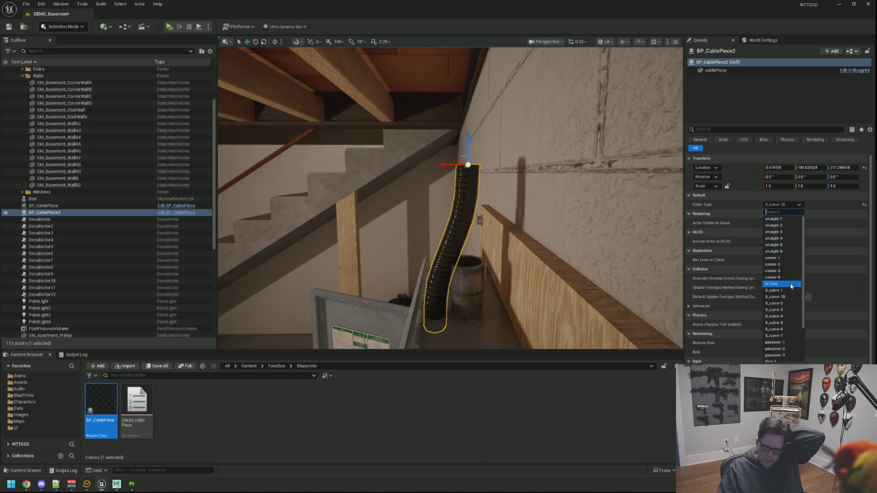
pyautogui.scroll(-2, 788, 315)
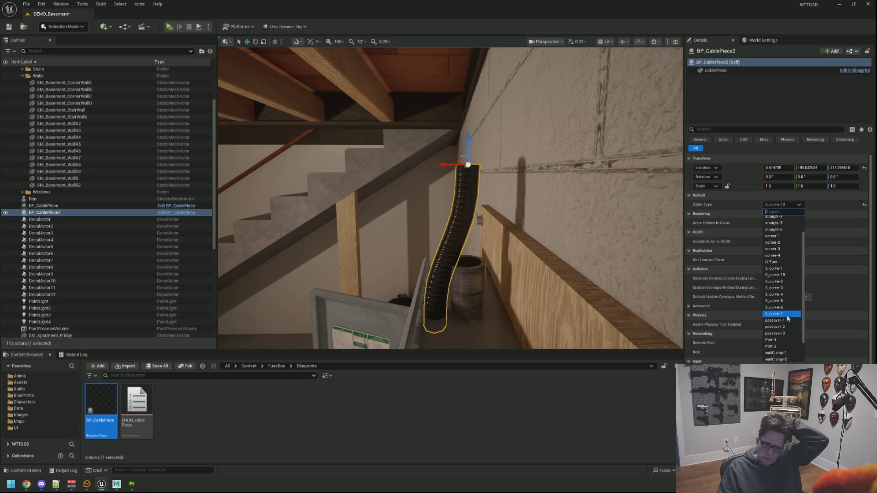
pyautogui.click(784, 341)
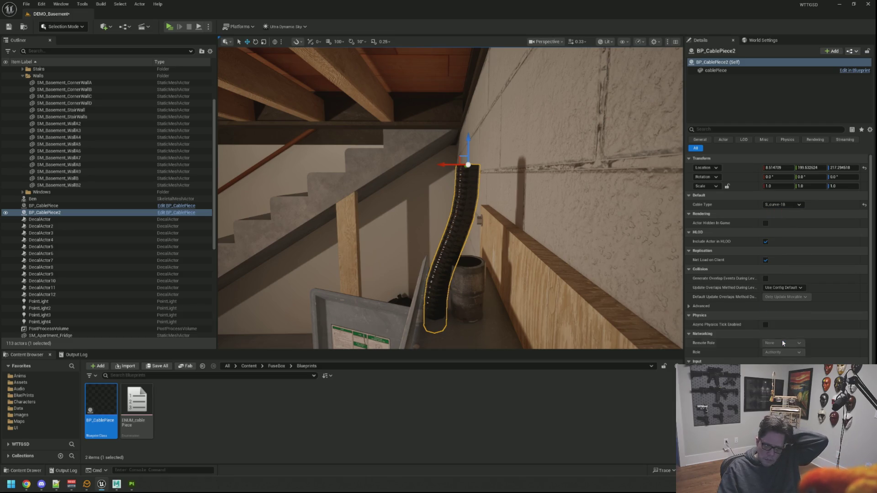
pyautogui.click(792, 205)
pyautogui.scroll(-2, 789, 279)
pyautogui.scroll(3, 795, 294)
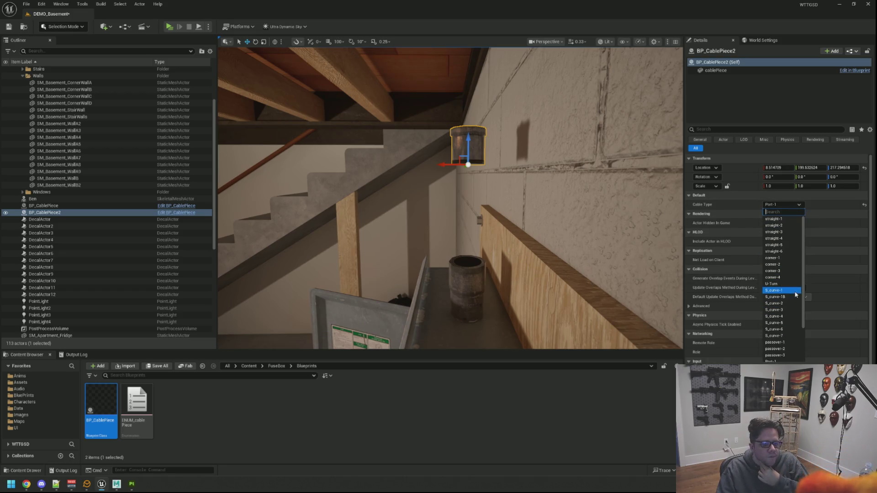
pyautogui.click(789, 284)
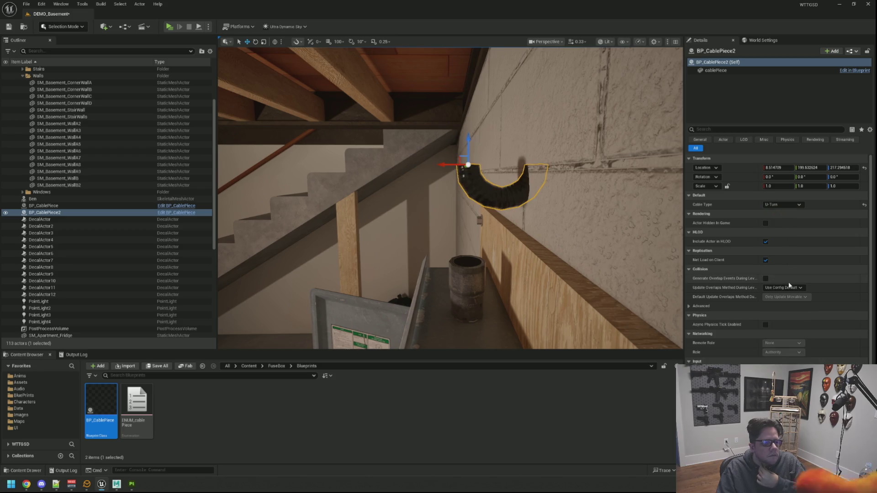
# Compare corner-1 with corner-2 and settle on the corner-1 cable type.
pyautogui.click(789, 205)
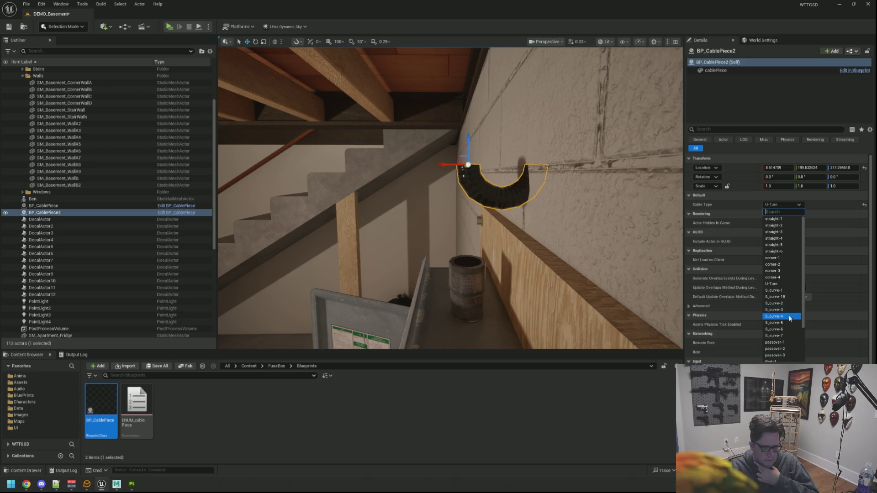
pyautogui.click(784, 258)
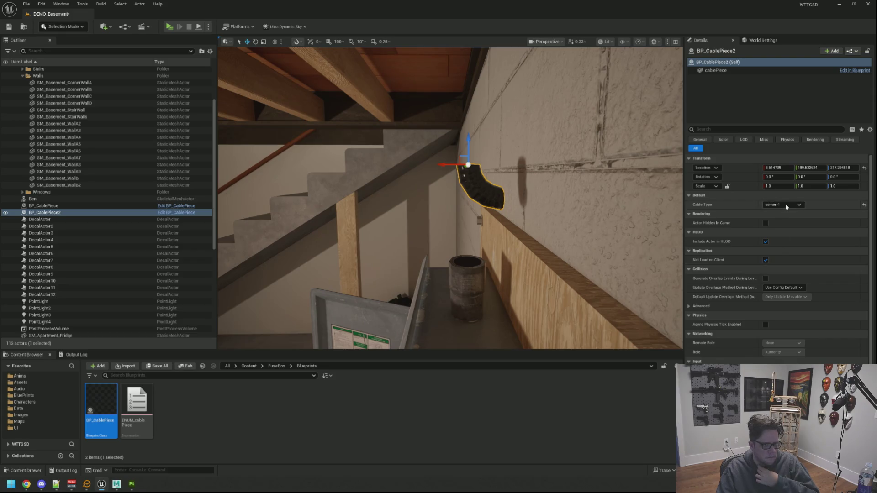
pyautogui.click(785, 204)
pyautogui.click(788, 264)
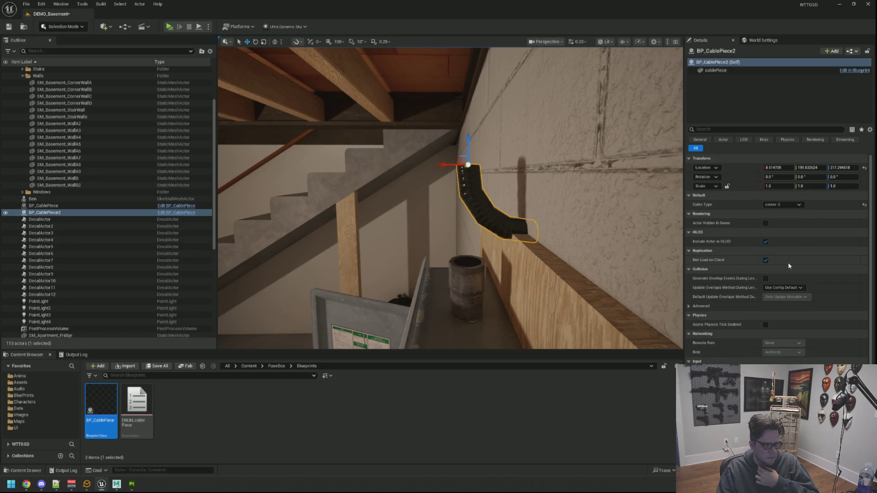
pyautogui.click(784, 205)
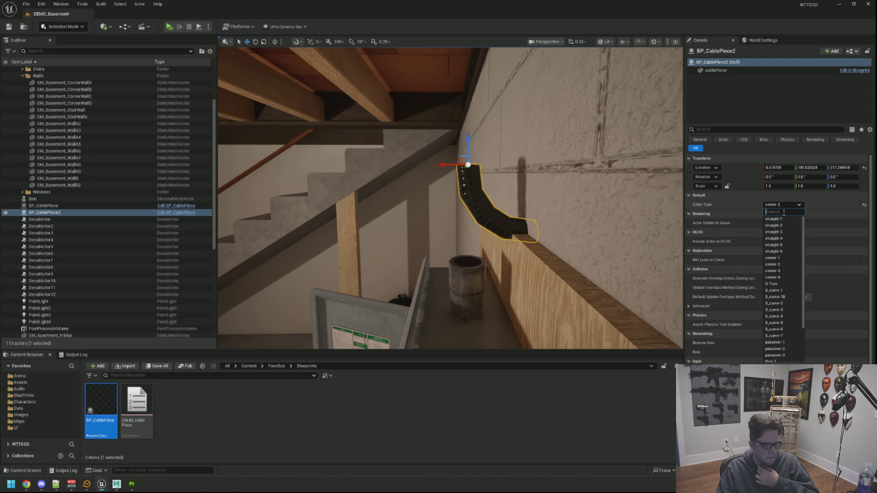
pyautogui.click(784, 258)
# Rotate the corner piece against the wall and set its roll to 180 degrees.
pyautogui.moveTo(453, 217); pyautogui.dragTo(454, 216)
pyautogui.press('e')
pyautogui.moveTo(462, 121)
pyautogui.mouseDown()
pyautogui.moveTo(484, 156)
pyautogui.moveTo(484, 173)
pyautogui.moveTo(454, 216)
pyautogui.mouseUp()
pyautogui.press('w')
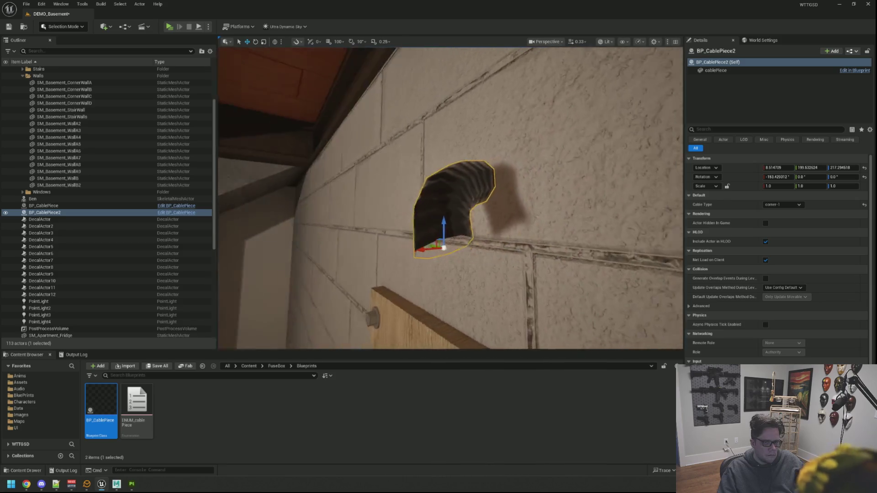
pyautogui.click(783, 177)
pyautogui.write('0')
pyautogui.press('Return')
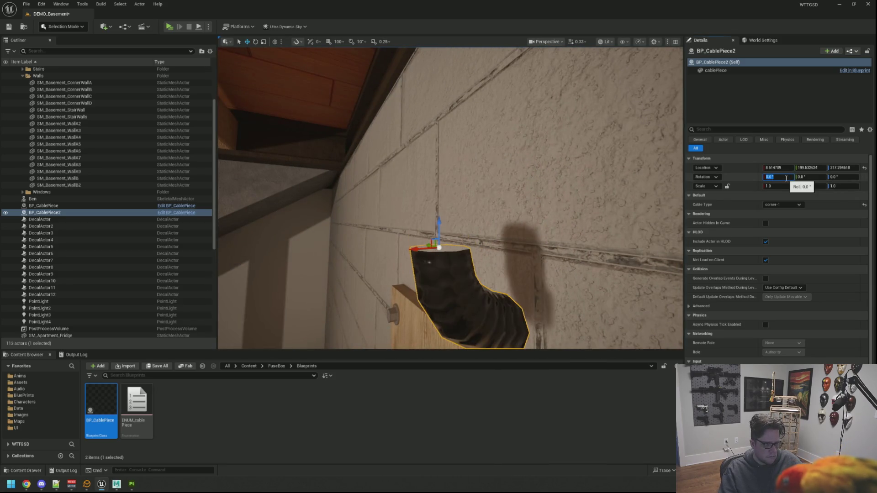
pyautogui.write('0')
pyautogui.press('Return')
# Look up toward the ceiling joists, then bring the view back to the electrical panel.
pyautogui.moveTo(452, 206)
pyautogui.mouseDown()
pyautogui.moveTo(462, 187)
pyautogui.moveTo(452, 201)
pyautogui.moveTo(459, 206)
pyautogui.moveTo(452, 118)
pyautogui.mouseUp()
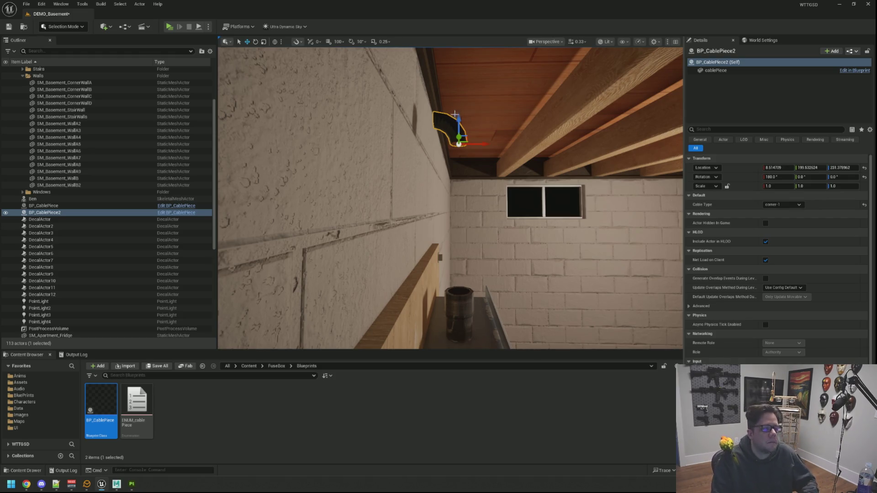
pyautogui.moveTo(536, 208)
pyautogui.mouseDown()
pyautogui.moveTo(374, 215)
pyautogui.moveTo(338, 237)
pyautogui.moveTo(320, 220)
pyautogui.moveTo(306, 236)
pyautogui.moveTo(320, 219)
pyautogui.moveTo(379, 205)
pyautogui.moveTo(383, 219)
pyautogui.moveTo(377, 201)
pyautogui.moveTo(379, 210)
pyautogui.moveTo(388, 205)
pyautogui.mouseUp()
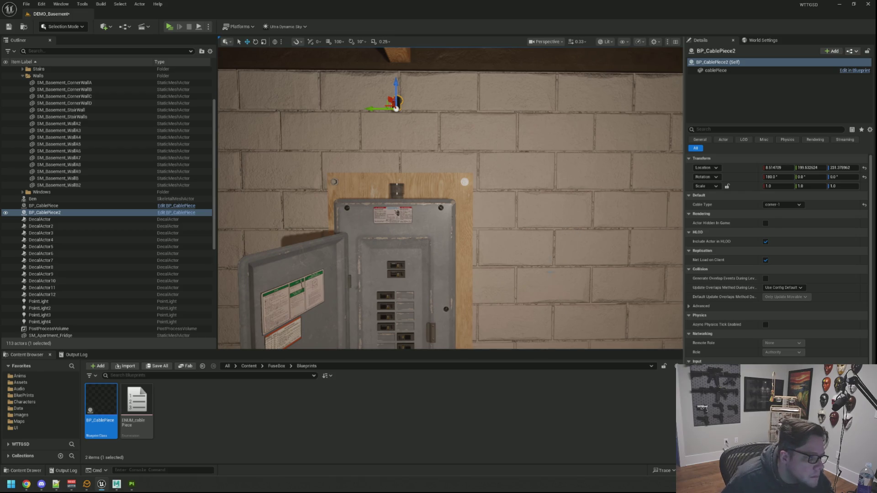
pyautogui.moveTo(457, 274); pyautogui.dragTo(457, 255)
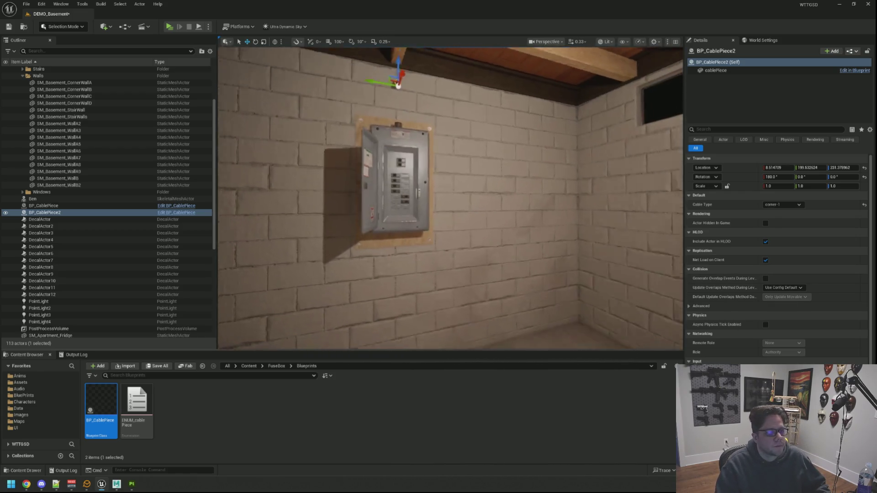
pyautogui.moveTo(450, 198)
pyautogui.mouseDown()
pyautogui.moveTo(475, 203)
pyautogui.moveTo(452, 197)
pyautogui.moveTo(466, 192)
pyautogui.moveTo(452, 203)
pyautogui.moveTo(423, 192)
pyautogui.moveTo(424, 247)
pyautogui.mouseUp()
# Try the Port-2, then Port-1 cable types on the upper cable piece.
pyautogui.click(428, 179)
pyautogui.click(781, 205)
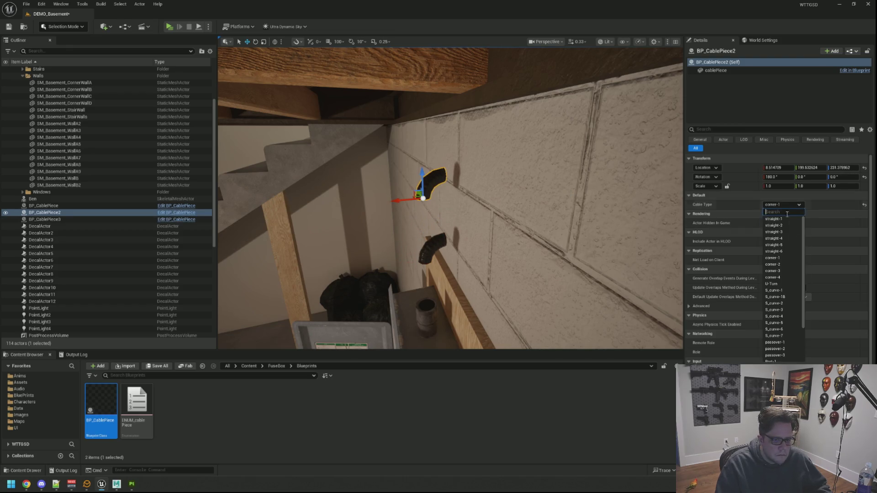
pyautogui.scroll(-2, 786, 335)
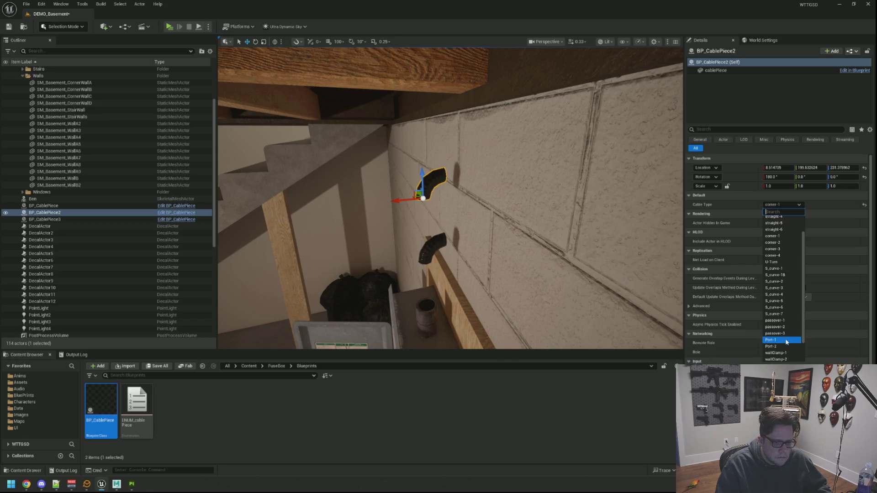
pyautogui.click(785, 347)
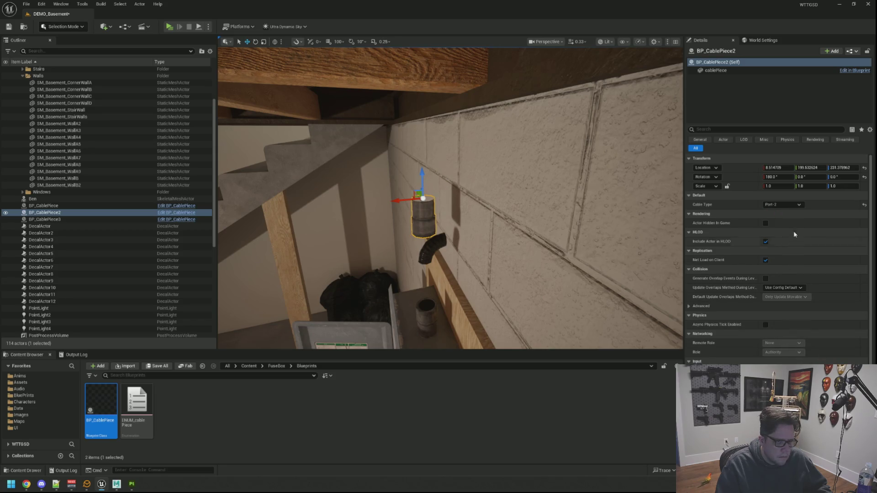
pyautogui.click(794, 206)
pyautogui.click(785, 339)
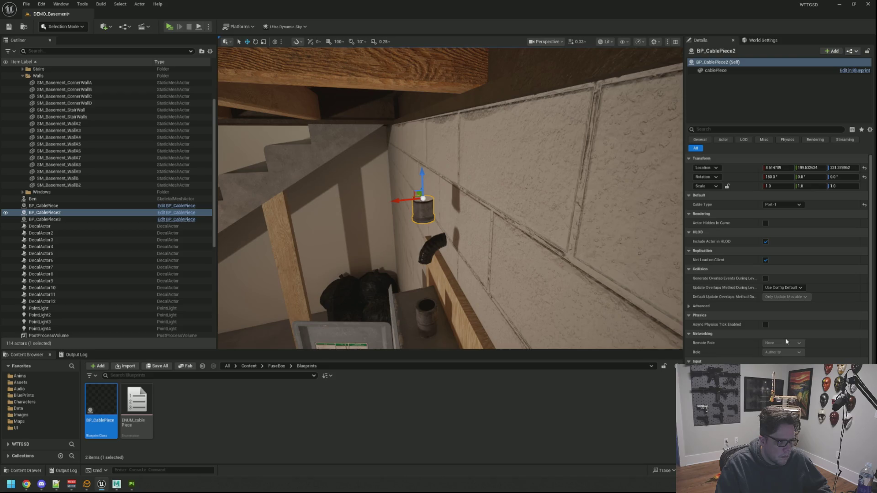
# Toggle the Rendering properties and set the upper piece back to Port-2.
pyautogui.click(788, 214)
pyautogui.click(789, 205)
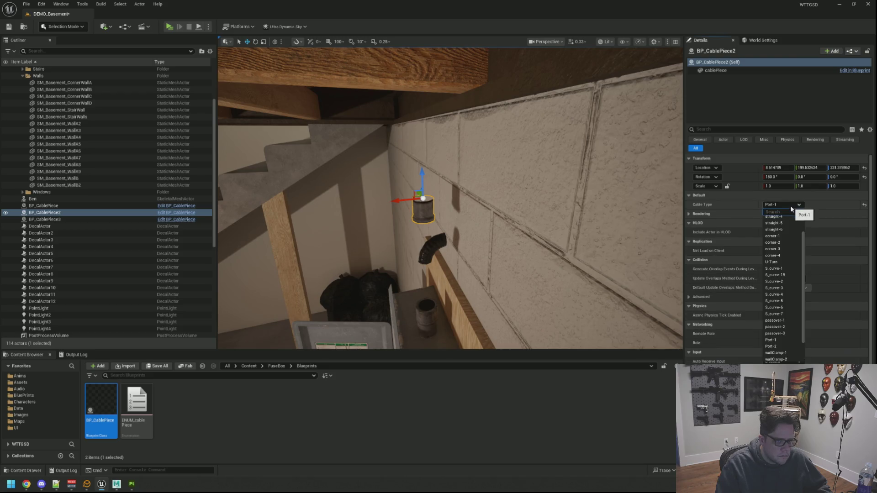
pyautogui.click(801, 212)
pyautogui.click(689, 214)
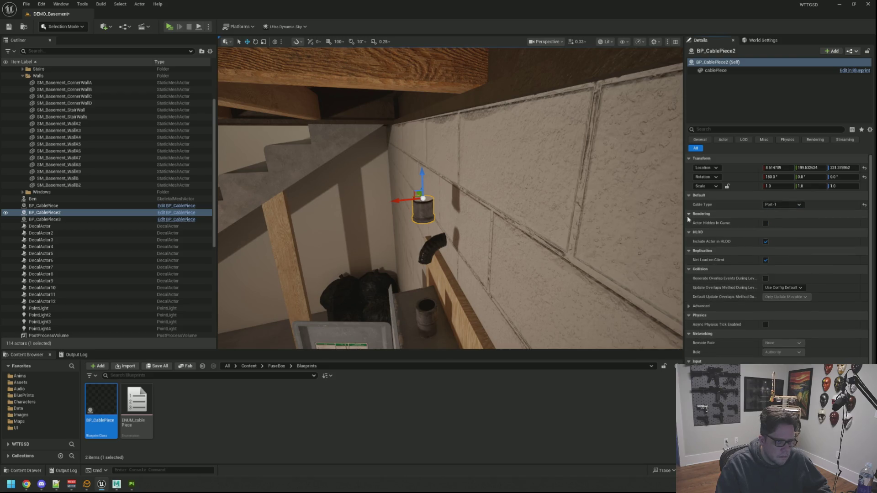
pyautogui.click(790, 206)
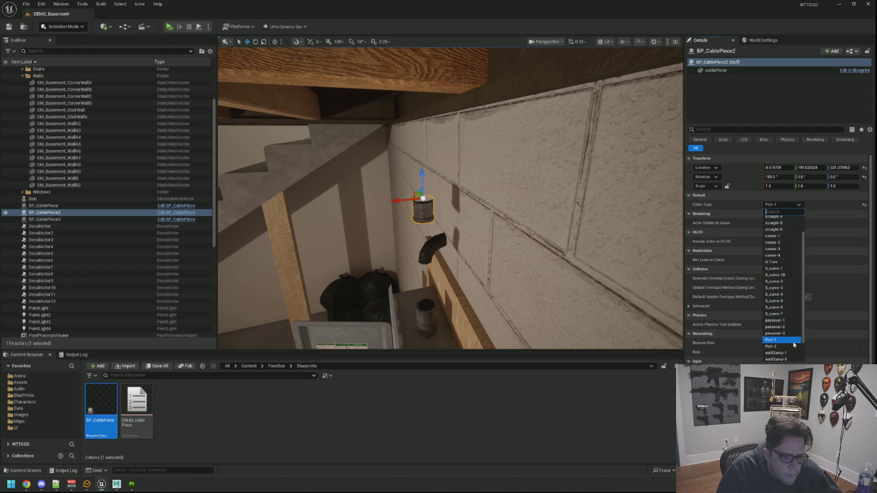
pyautogui.click(783, 340)
pyautogui.click(794, 207)
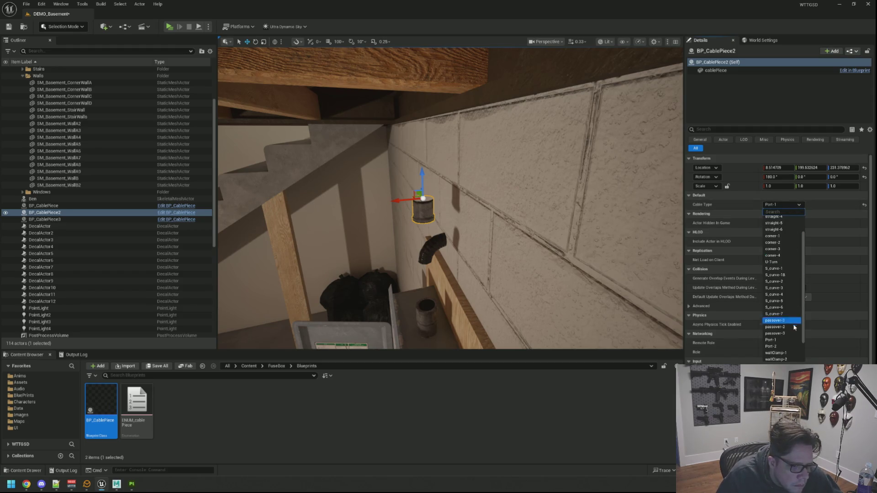
pyautogui.click(782, 346)
# Pitch the Port-2 fitting to exactly 90 degrees.
pyautogui.moveTo(401, 202)
pyautogui.mouseDown()
pyautogui.moveTo(351, 205)
pyautogui.moveTo(365, 192)
pyautogui.moveTo(356, 207)
pyautogui.mouseUp()
pyautogui.press('f')
pyautogui.press('e')
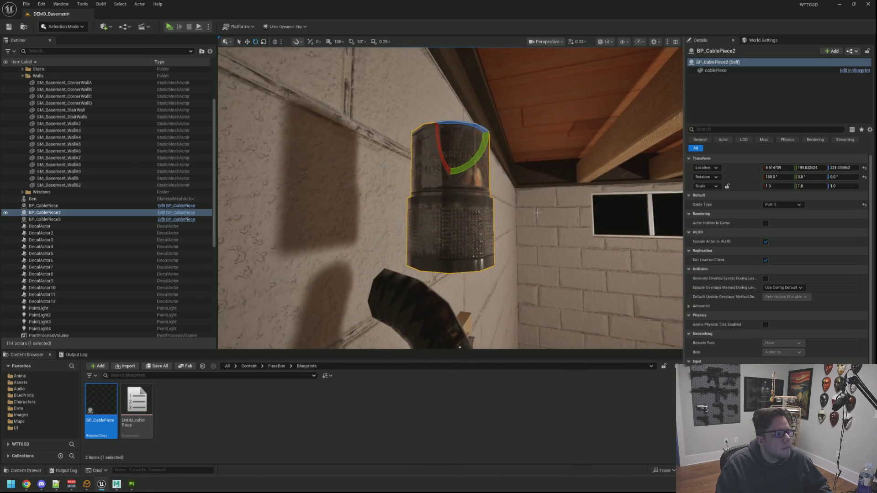
pyautogui.moveTo(485, 158); pyautogui.dragTo(741, 223)
pyautogui.click(819, 176)
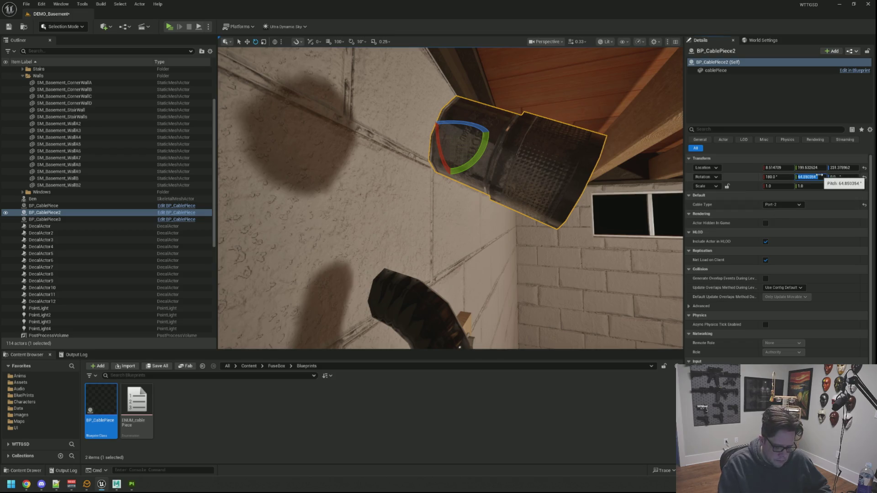
pyautogui.press('Return')
# Seat the Port-2 fitting against the block wall below the joists.
pyautogui.moveTo(449, 196)
pyautogui.mouseDown()
pyautogui.moveTo(466, 187)
pyautogui.moveTo(451, 197)
pyautogui.mouseUp()
pyautogui.scroll(3, 450, 198)
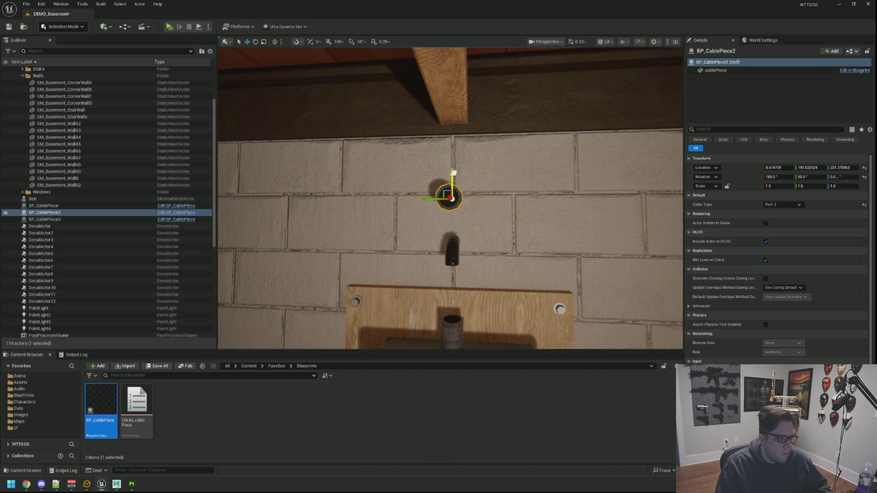
pyautogui.moveTo(459, 163); pyautogui.dragTo(450, 182)
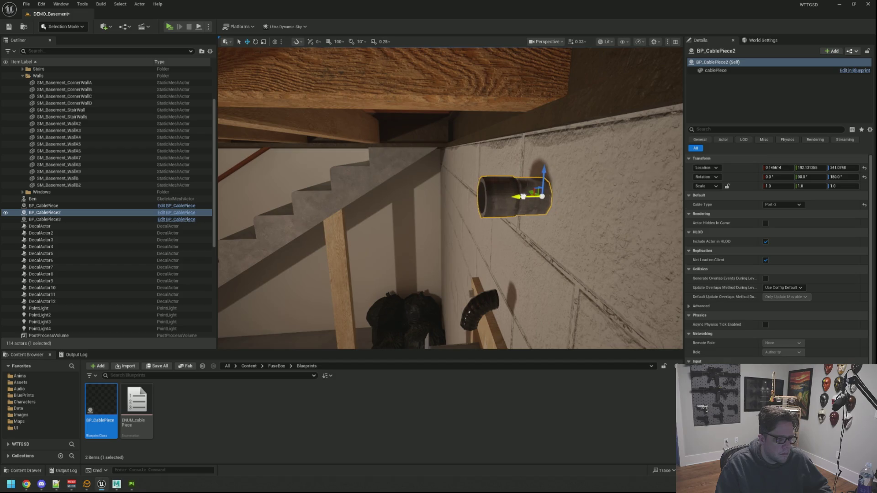
pyautogui.moveTo(523, 196); pyautogui.dragTo(462, 201)
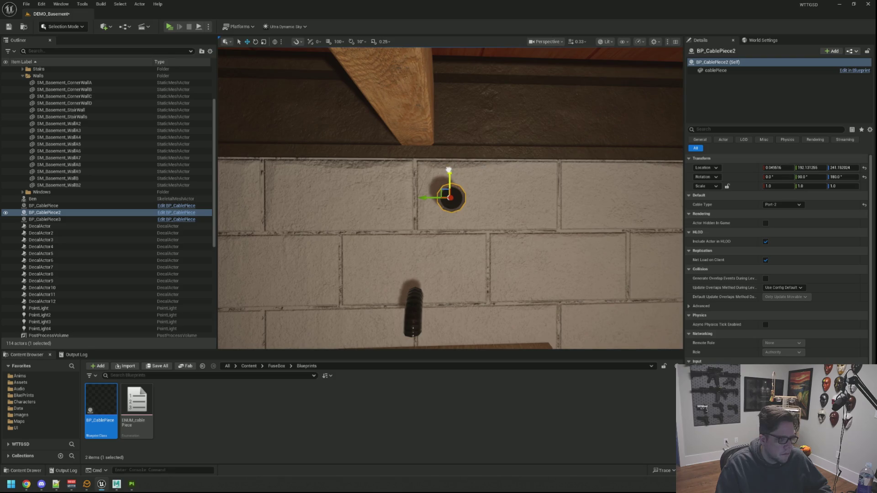
pyautogui.press('Escape')
pyautogui.moveTo(464, 193)
pyautogui.mouseDown()
pyautogui.moveTo(464, 221)
pyautogui.moveTo(491, 192)
pyautogui.moveTo(457, 256)
pyautogui.mouseUp()
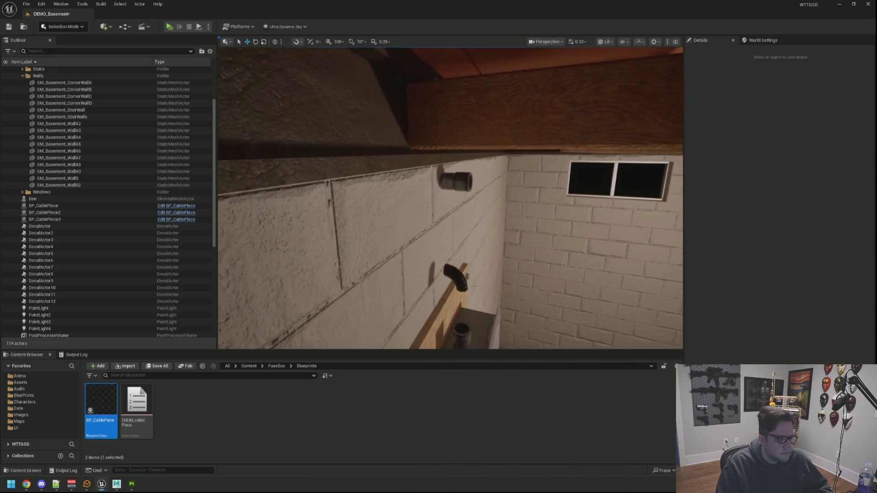
pyautogui.click(454, 271)
# Move the corner-1 elbow so it joins the end of the Port-2 outlet.
pyautogui.scroll(-3, 475, 261)
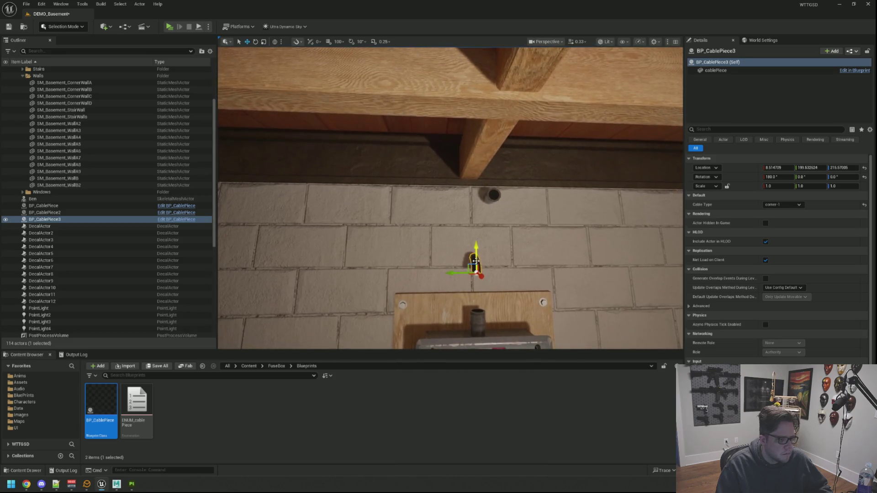
pyautogui.moveTo(462, 156); pyautogui.dragTo(456, 213)
pyautogui.moveTo(484, 302)
pyautogui.mouseDown()
pyautogui.moveTo(476, 271)
pyautogui.moveTo(319, 215)
pyautogui.mouseUp()
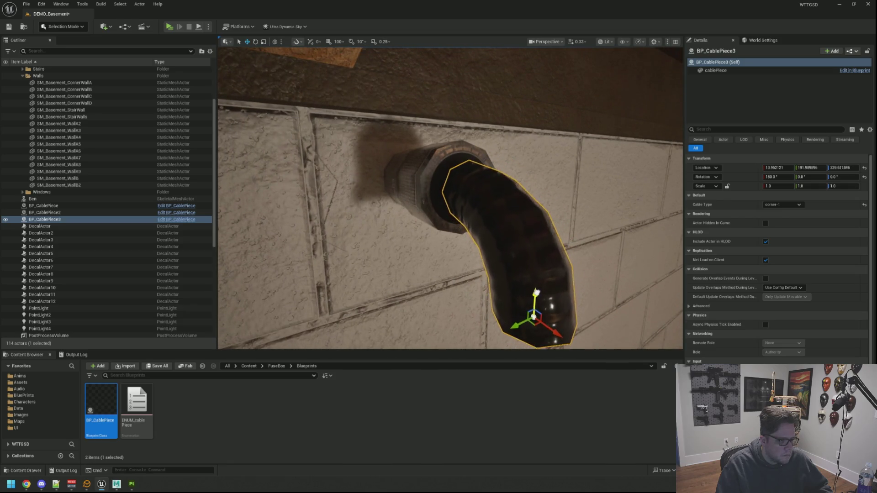
pyautogui.moveTo(320, 215); pyautogui.dragTo(398, 205)
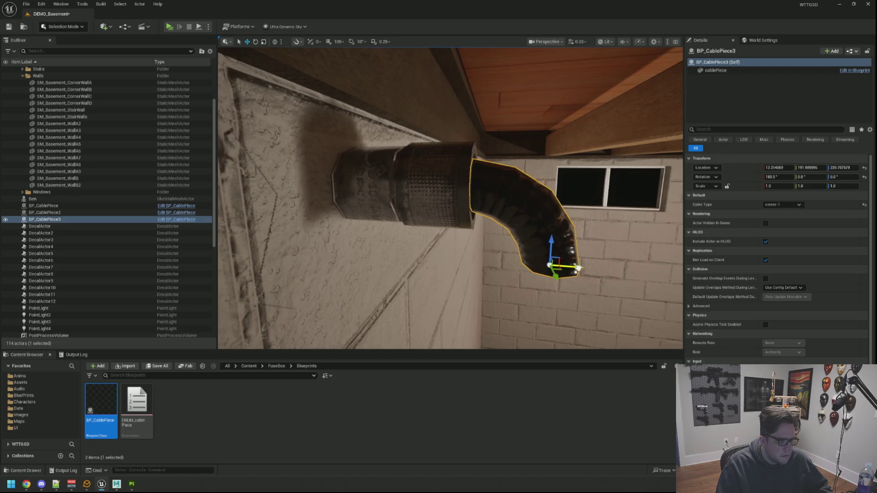
pyautogui.moveTo(397, 205); pyautogui.dragTo(411, 201)
# Check the port and elbow joint from the fuse box, then reselect the elbow.
pyautogui.press('Escape')
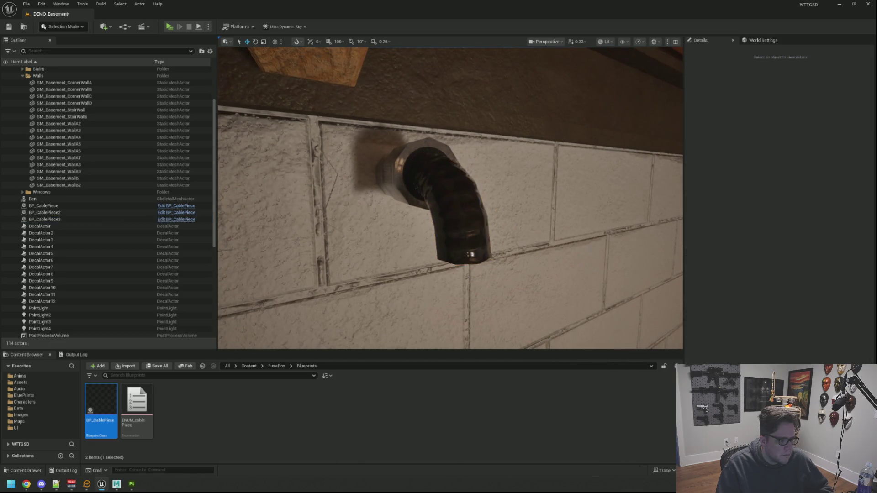
pyautogui.moveTo(411, 201)
pyautogui.mouseDown()
pyautogui.moveTo(401, 192)
pyautogui.moveTo(397, 201)
pyautogui.moveTo(402, 194)
pyautogui.moveTo(370, 197)
pyautogui.moveTo(379, 200)
pyautogui.mouseUp()
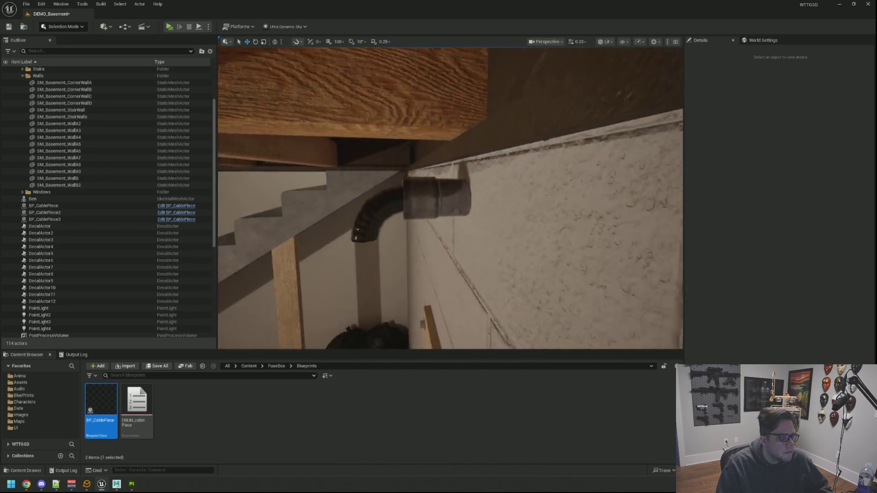
pyautogui.click(475, 192)
pyautogui.keyDown('ctrl'); pyautogui.click(399, 220); pyautogui.keyUp('ctrl')
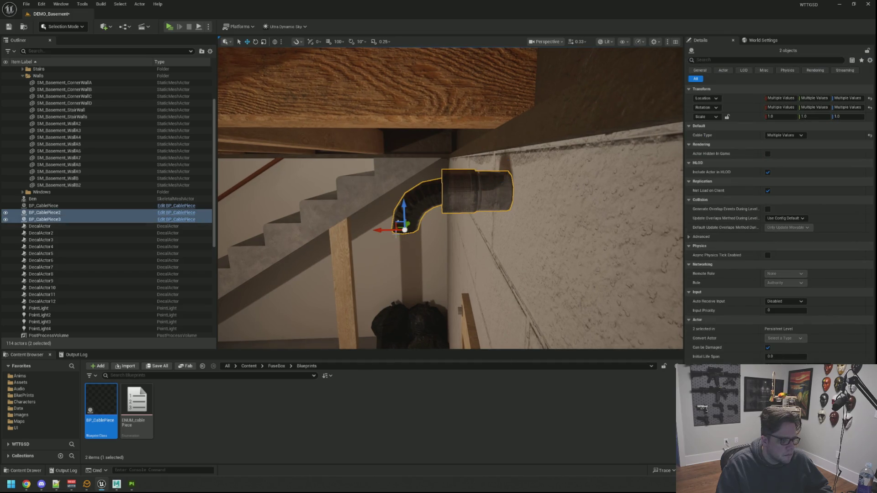
pyautogui.press('Escape')
pyautogui.moveTo(390, 231); pyautogui.dragTo(399, 328)
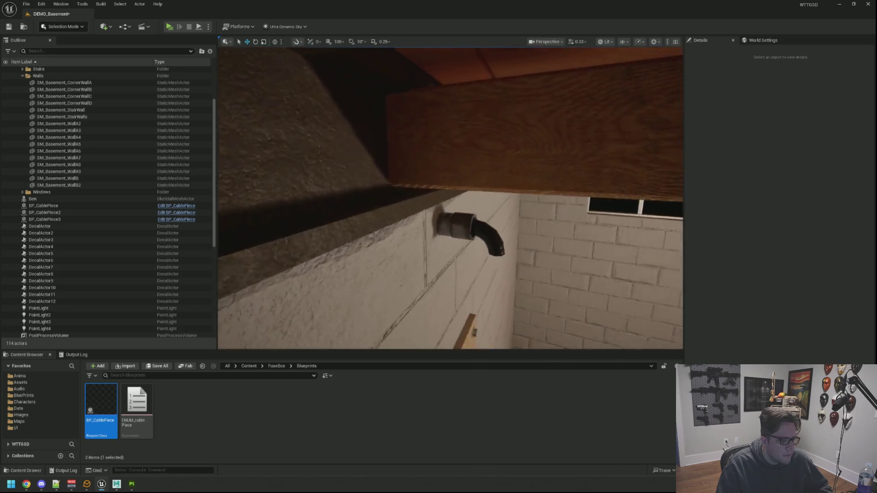
pyautogui.click(452, 206)
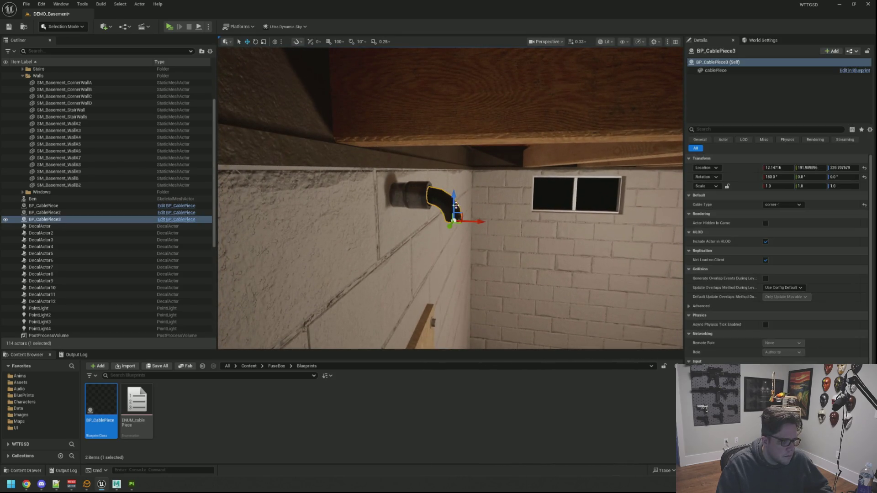
# Duplicate the elbow downward as BP_CablePiece4 and make it an S_curve-1 piece.
pyautogui.keyDown('alt'); pyautogui.moveTo(455, 193); pyautogui.dragTo(463, 241); pyautogui.keyUp('alt')
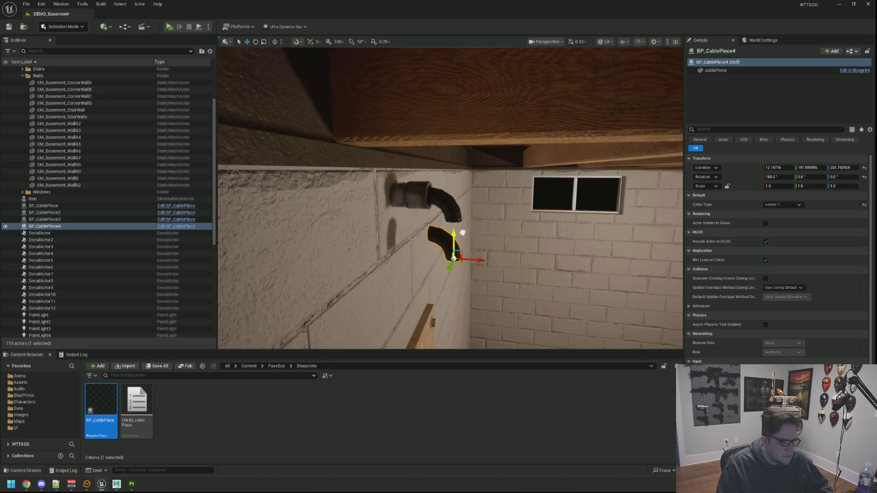
pyautogui.scroll(5, 450, 198)
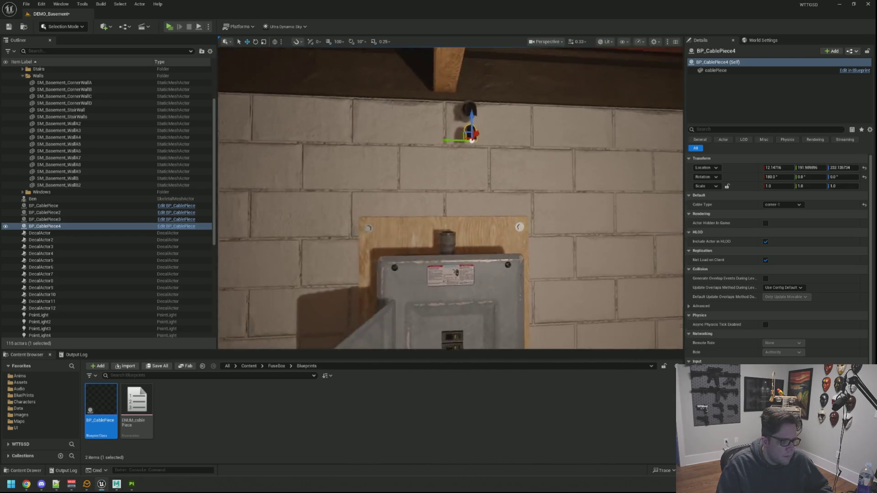
pyautogui.click(782, 204)
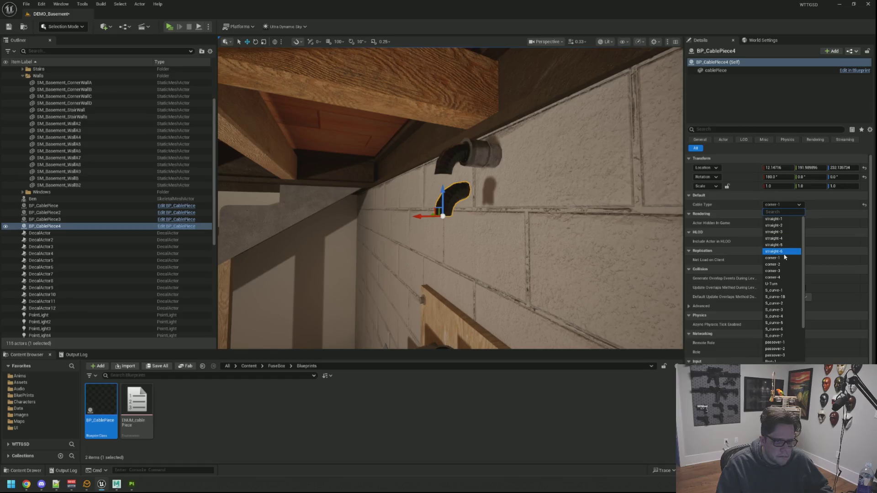
pyautogui.click(780, 290)
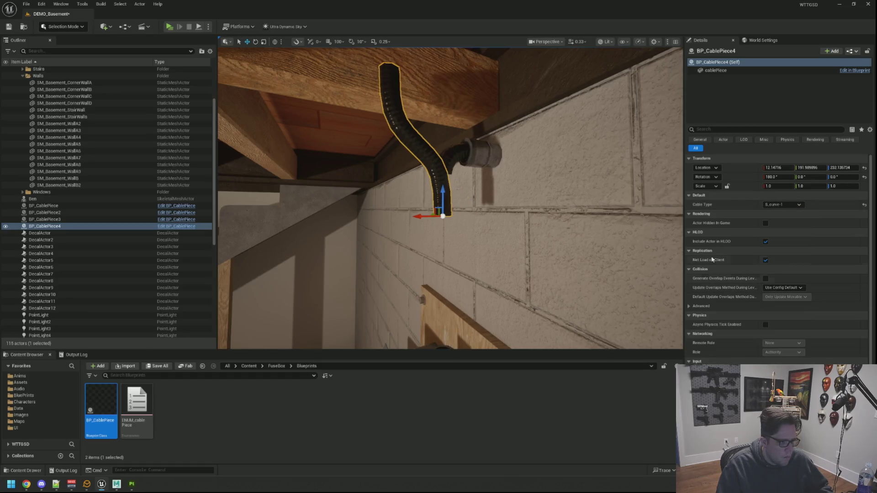
pyautogui.moveTo(450, 198); pyautogui.dragTo(433, 197)
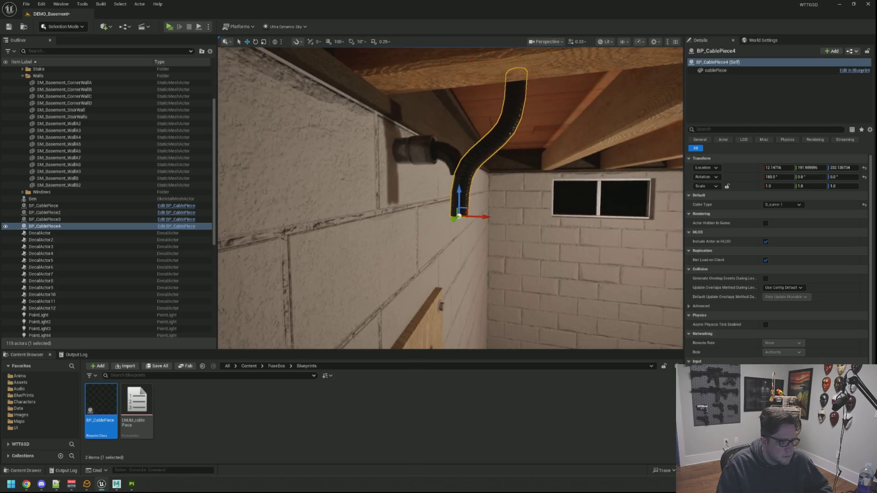
pyautogui.moveTo(520, 192)
pyautogui.mouseDown()
pyautogui.moveTo(526, 198)
pyautogui.moveTo(512, 196)
pyautogui.moveTo(532, 194)
pyautogui.moveTo(526, 201)
pyautogui.moveTo(543, 188)
pyautogui.mouseUp()
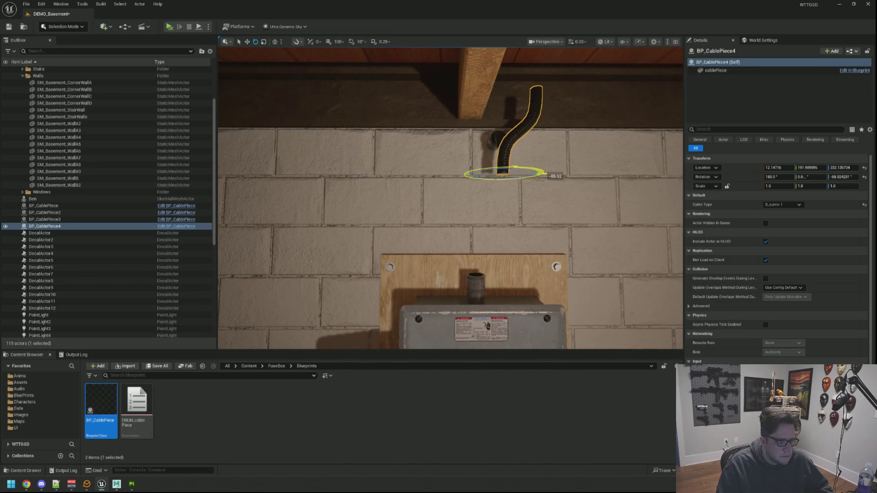
# Set the S-curve's yaw to -90 and lower it toward the panel top.
pyautogui.write('-90')
pyautogui.press('Return')
pyautogui.press('w')
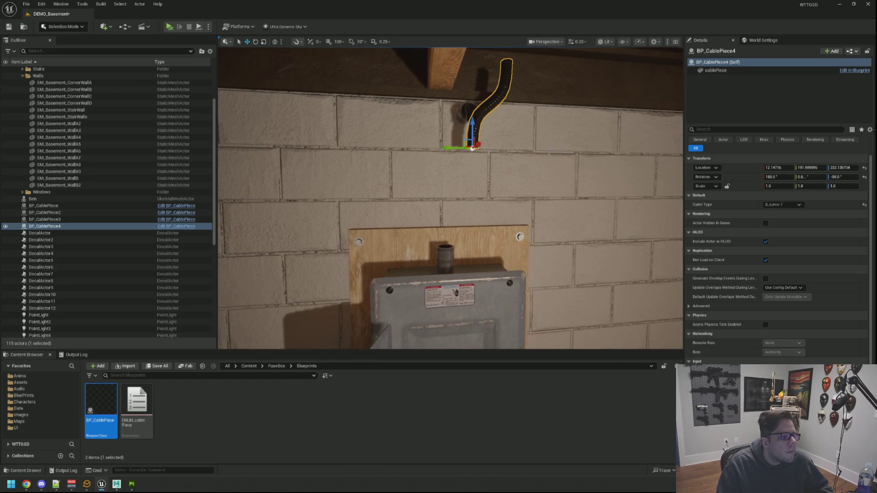
pyautogui.moveTo(471, 122)
pyautogui.mouseDown()
pyautogui.moveTo(469, 192)
pyautogui.moveTo(426, 219)
pyautogui.mouseUp()
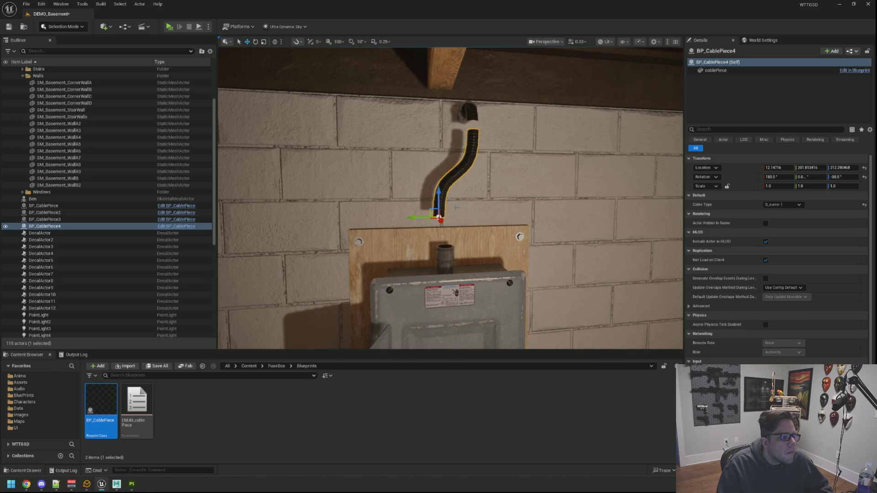
pyautogui.scroll(3, 456, 208)
pyautogui.scroll(-3, 457, 207)
pyautogui.moveTo(457, 207); pyautogui.dragTo(447, 175)
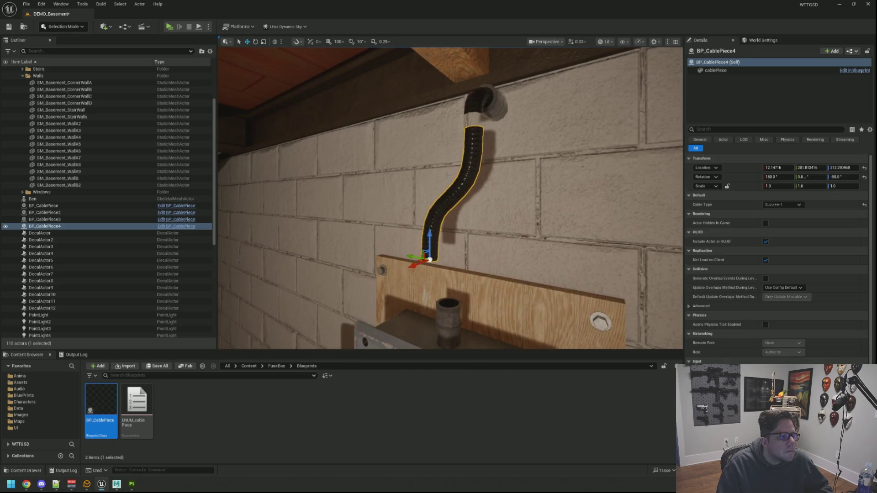
pyautogui.moveTo(430, 226); pyautogui.dragTo(430, 219)
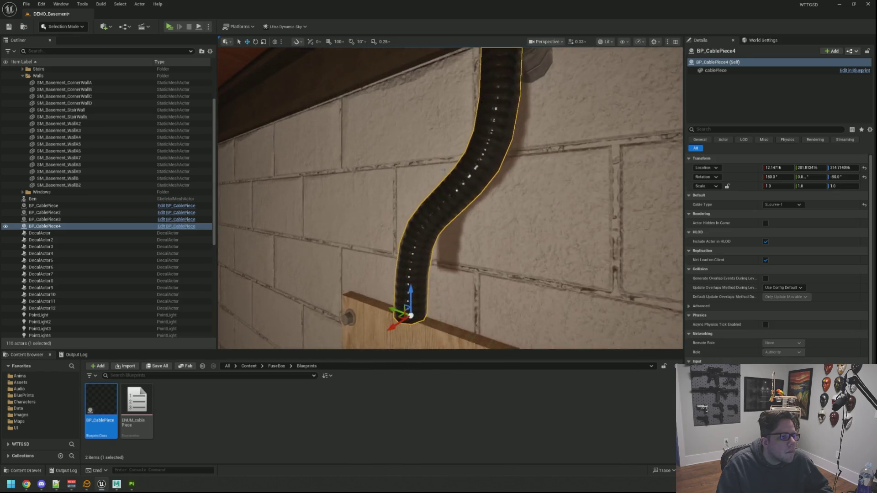
# Frame the S-curve cable and inspect it from nearby angles.
pyautogui.press('f')
pyautogui.scroll(-3, 450, 197)
pyautogui.scroll(5, 450, 198)
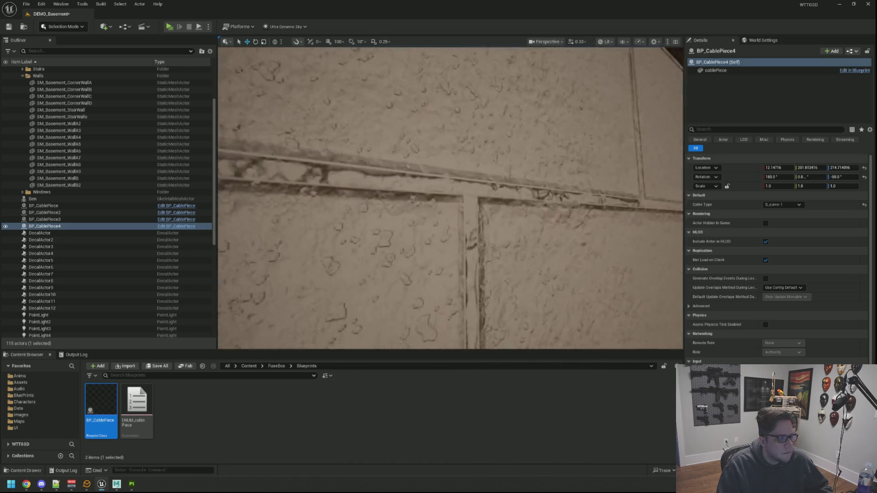
pyautogui.press('f')
pyautogui.scroll(8, 450, 198)
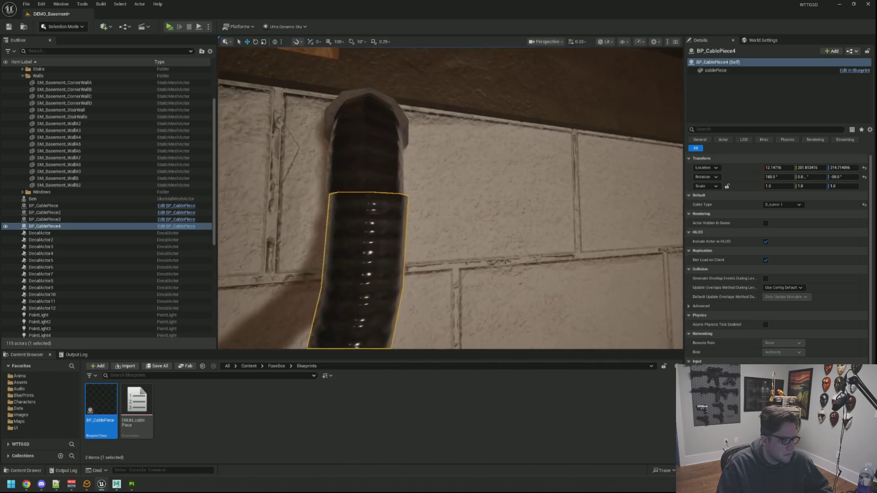
pyautogui.moveTo(472, 127); pyautogui.dragTo(461, 120)
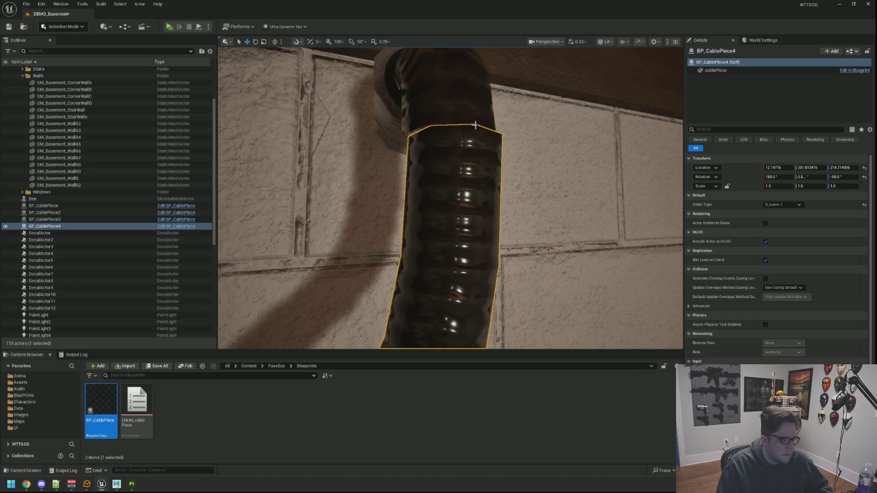
pyautogui.scroll(-8, 475, 124)
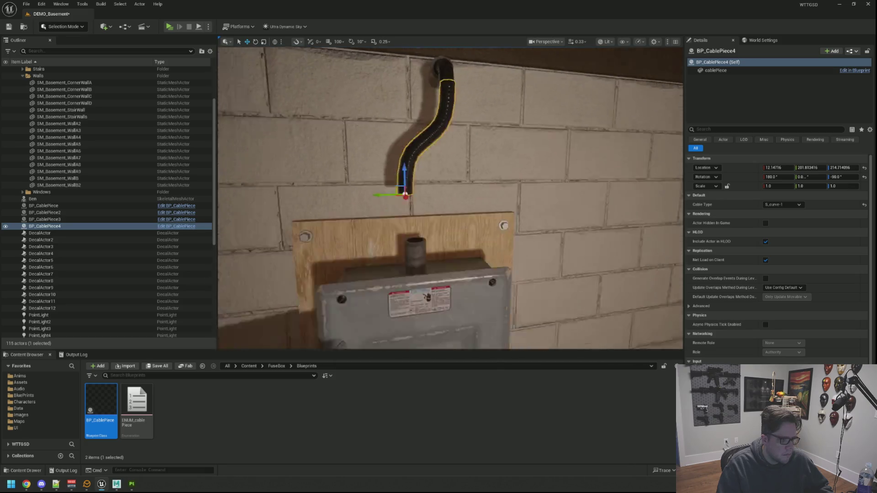
pyautogui.scroll(6, 476, 124)
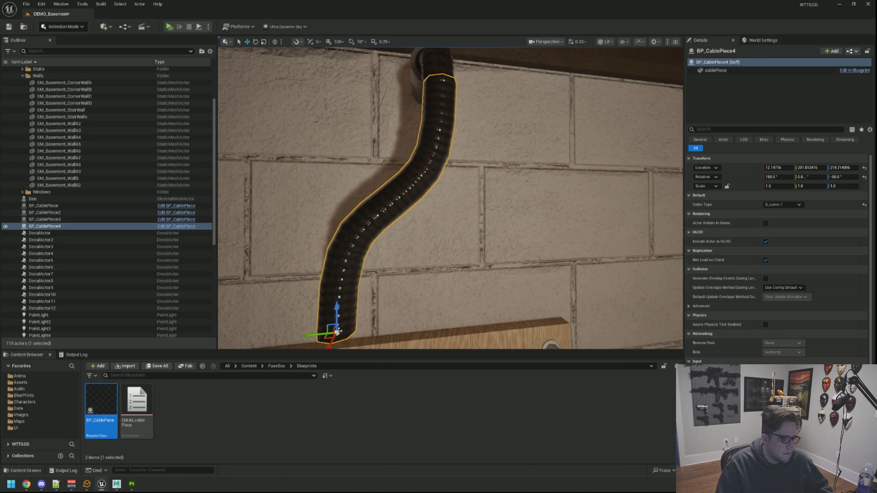
# Undo stray moves and an accidental duplicate of the S-curve piece.
pyautogui.moveTo(337, 332); pyautogui.dragTo(364, 275)
pyautogui.hotkey('ctrl', 'z')
pyautogui.moveTo(336, 332)
pyautogui.keyDown('alt'); pyautogui.mouseDown()
pyautogui.moveTo(334, 320)
pyautogui.moveTo(386, 296)
pyautogui.mouseUp(); pyautogui.keyUp('alt')
pyautogui.hotkey('ctrl', 'z')
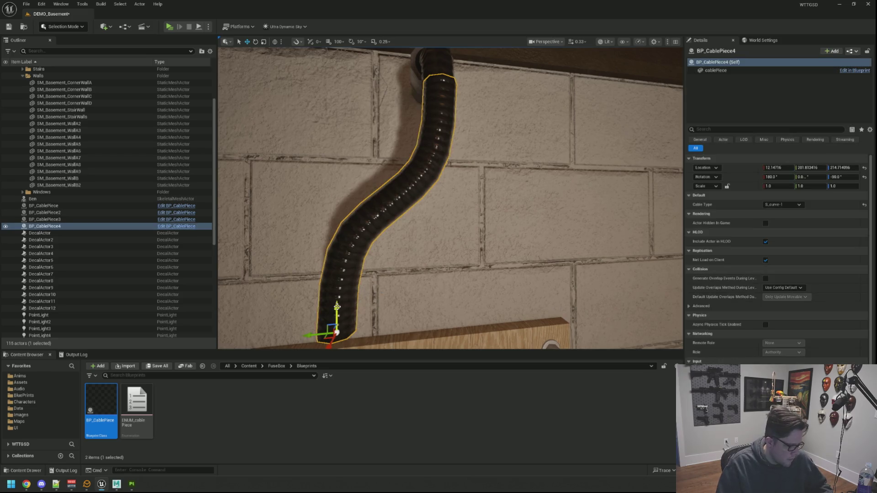
pyautogui.moveTo(336, 333); pyautogui.dragTo(355, 318)
pyautogui.press('super')
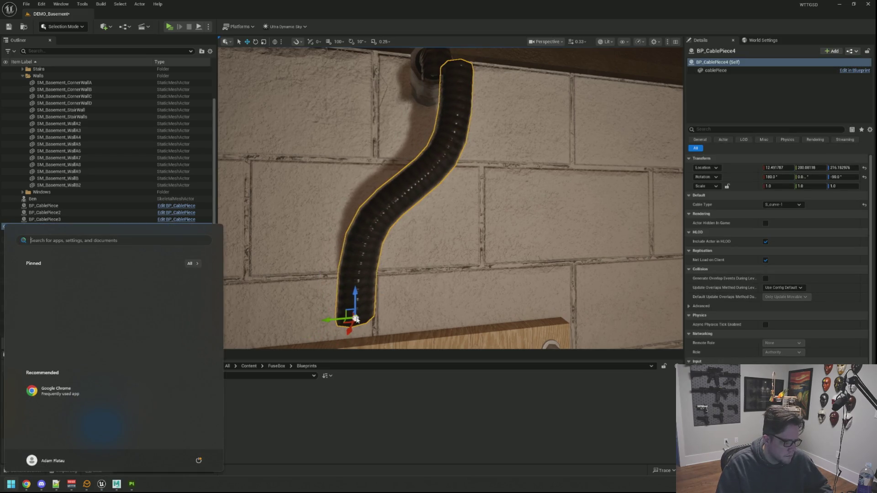
pyautogui.press('super')
pyautogui.scroll(-3, 450, 198)
pyautogui.hotkey('ctrl', 'z')
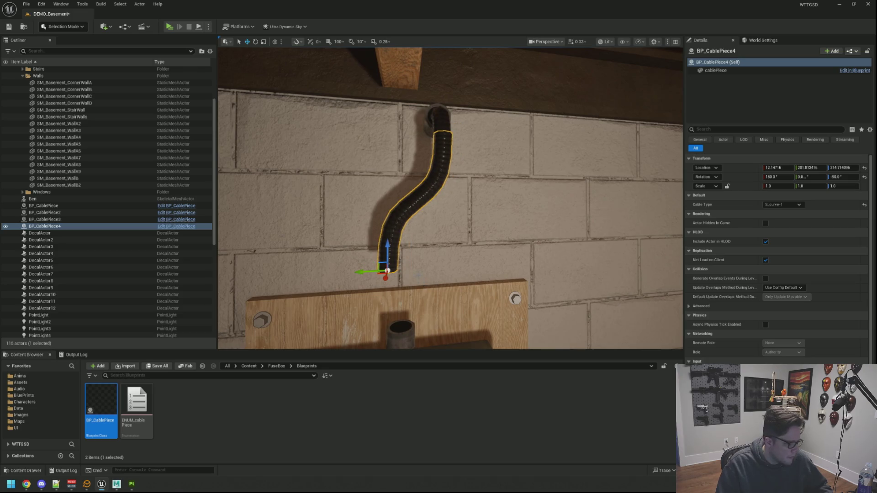
pyautogui.scroll(-2, 413, 265)
pyautogui.scroll(5, 413, 266)
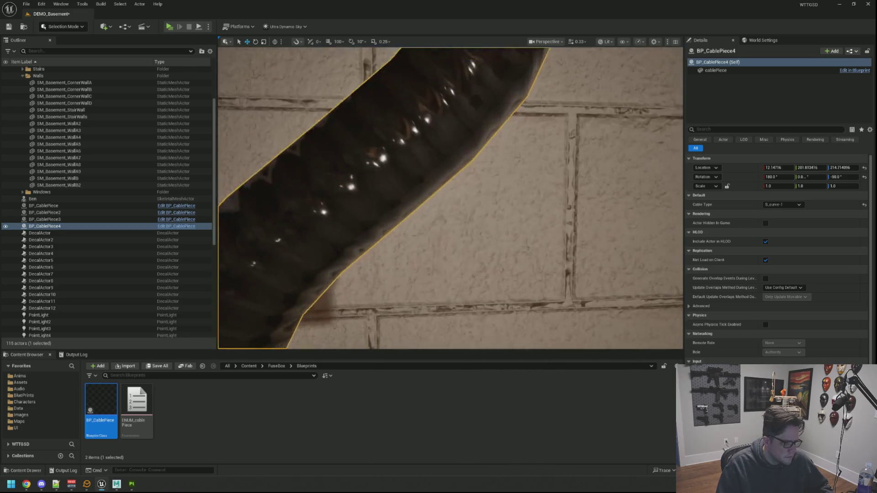
pyautogui.scroll(-3, 392, 283)
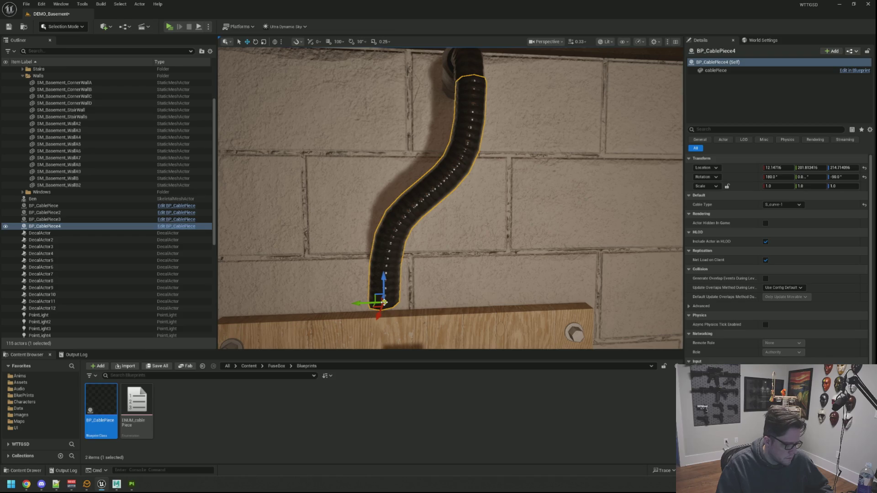
pyautogui.moveTo(384, 302); pyautogui.dragTo(399, 294)
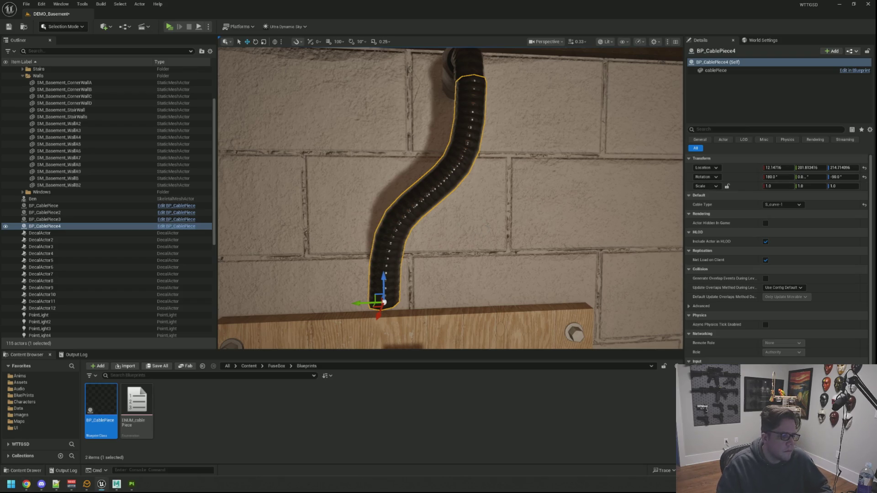
# Move BP_CablePiece4's pivot to its upper end and check its fit under the joists.
pyautogui.scroll(2, 450, 198)
pyautogui.press('f')
pyautogui.moveTo(383, 299)
pyautogui.mouseDown()
pyautogui.moveTo(478, 124)
pyautogui.moveTo(475, 91)
pyautogui.mouseUp()
pyautogui.moveTo(440, 245); pyautogui.dragTo(489, 219)
pyautogui.click(86, 226)
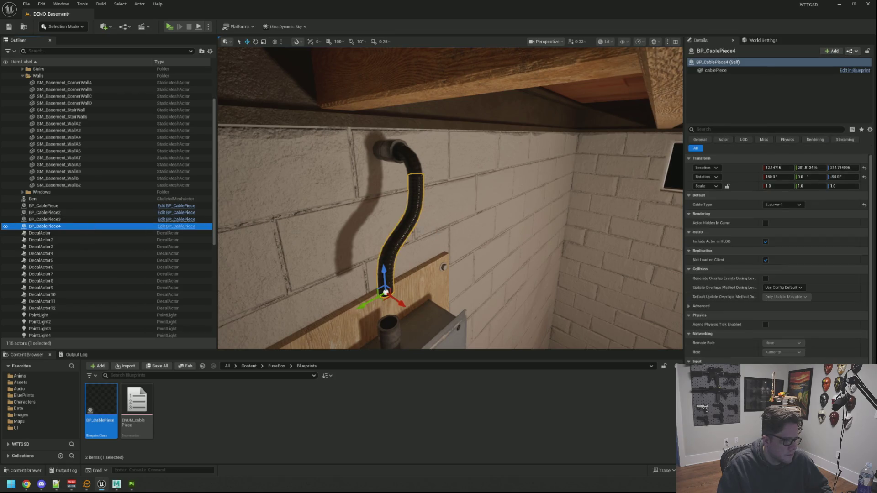
pyautogui.press('f')
pyautogui.moveTo(434, 227)
pyautogui.mouseDown()
pyautogui.moveTo(447, 167)
pyautogui.moveTo(383, 173)
pyautogui.moveTo(356, 147)
pyautogui.moveTo(523, 168)
pyautogui.mouseUp()
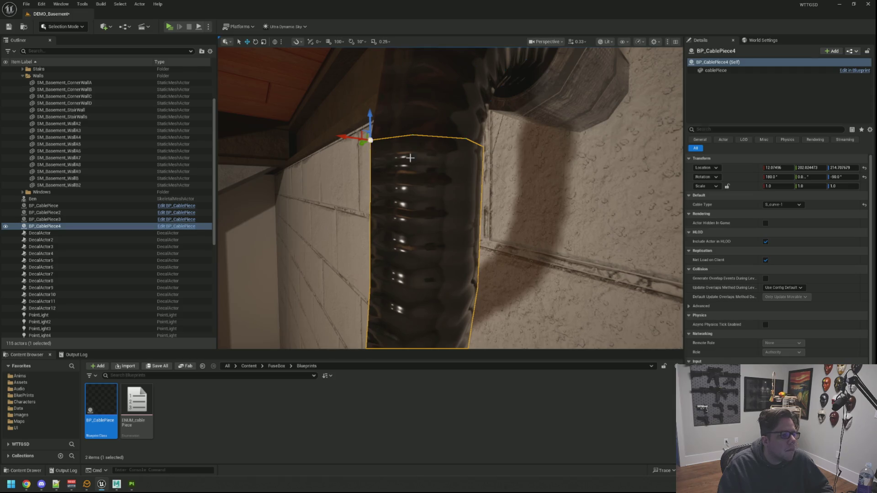
pyautogui.press('Escape')
pyautogui.moveTo(410, 158); pyautogui.dragTo(438, 146)
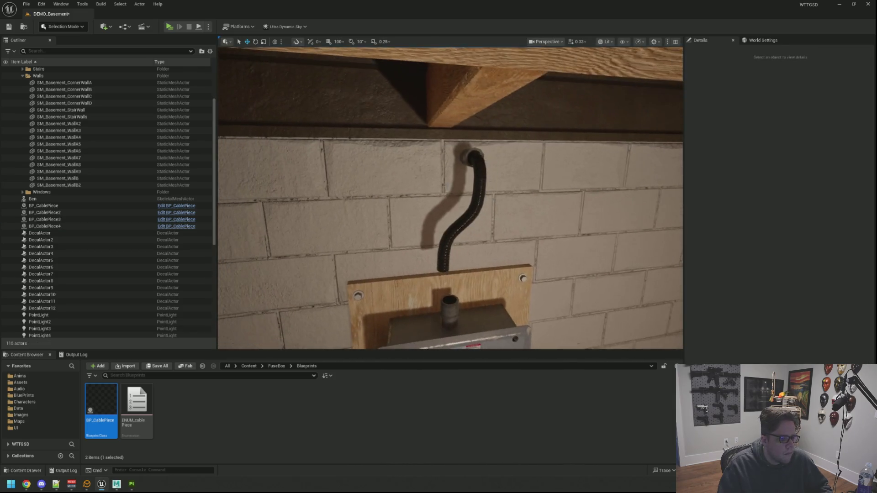
pyautogui.moveTo(438, 146)
pyautogui.mouseDown()
pyautogui.moveTo(443, 118)
pyautogui.moveTo(471, 117)
pyautogui.moveTo(467, 139)
pyautogui.moveTo(464, 121)
pyautogui.moveTo(417, 168)
pyautogui.mouseUp()
pyautogui.click(416, 168)
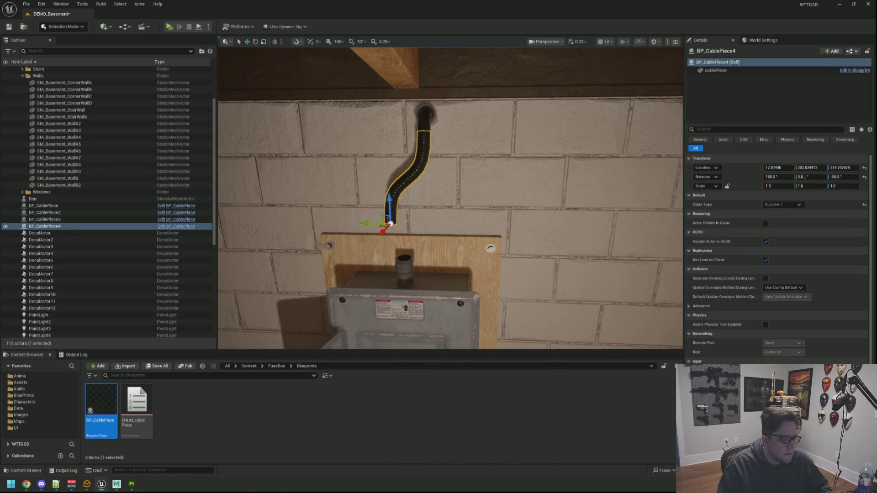
# Duplicate the S-curve downward as a straight-6 piece dropping into the panel's top.
pyautogui.moveTo(394, 204); pyautogui.dragTo(394, 225)
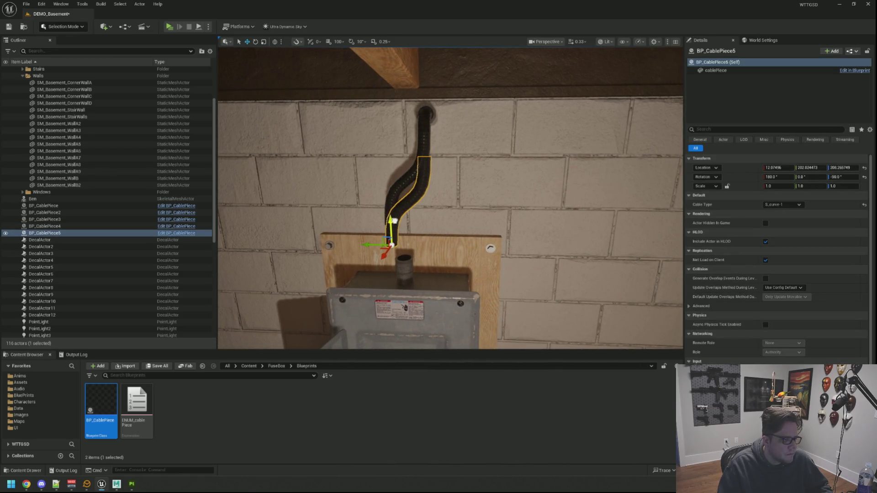
pyautogui.click(777, 205)
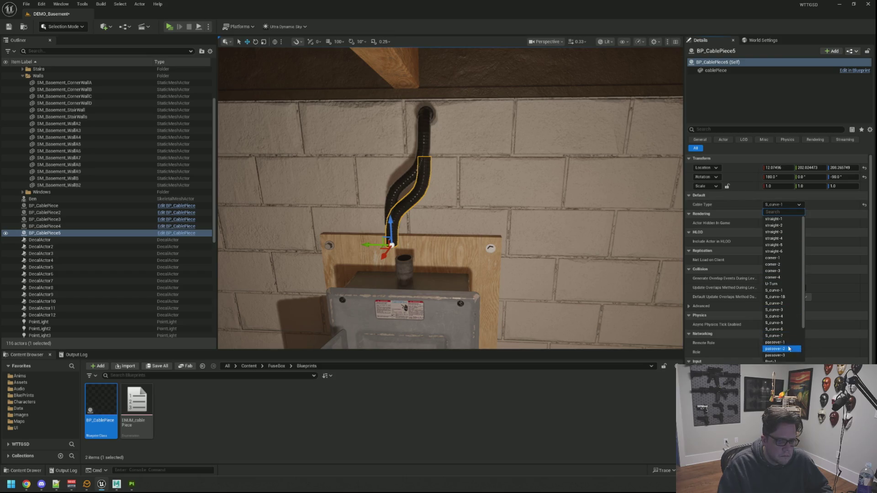
pyautogui.scroll(-3, 788, 345)
pyautogui.scroll(2, 781, 278)
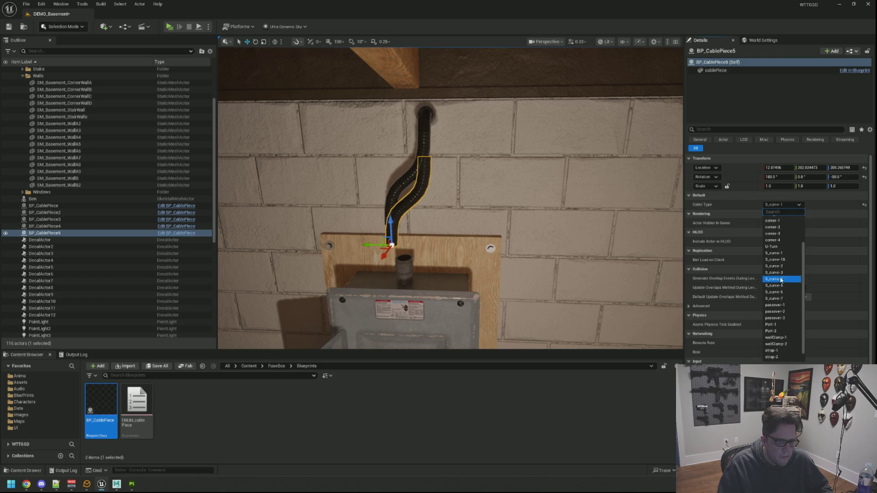
pyautogui.click(773, 246)
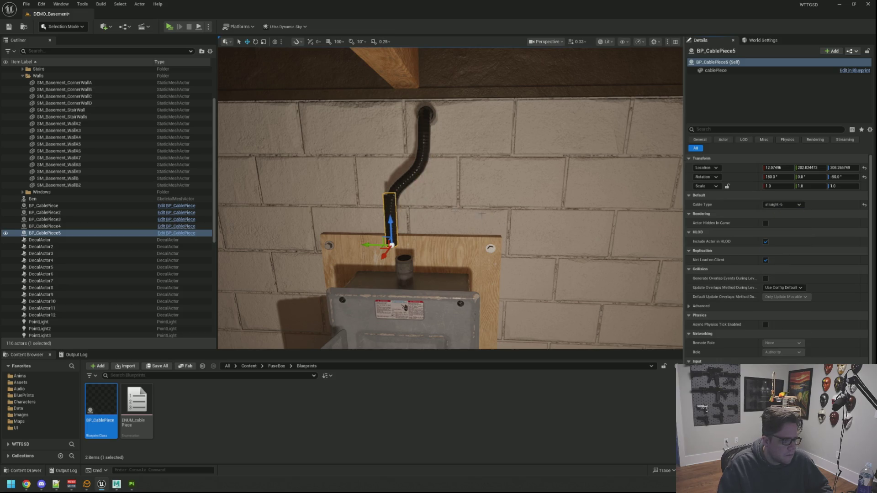
pyautogui.moveTo(451, 197)
pyautogui.mouseDown()
pyautogui.moveTo(438, 201)
pyautogui.moveTo(459, 201)
pyautogui.moveTo(439, 182)
pyautogui.moveTo(443, 234)
pyautogui.mouseUp()
pyautogui.press('f')
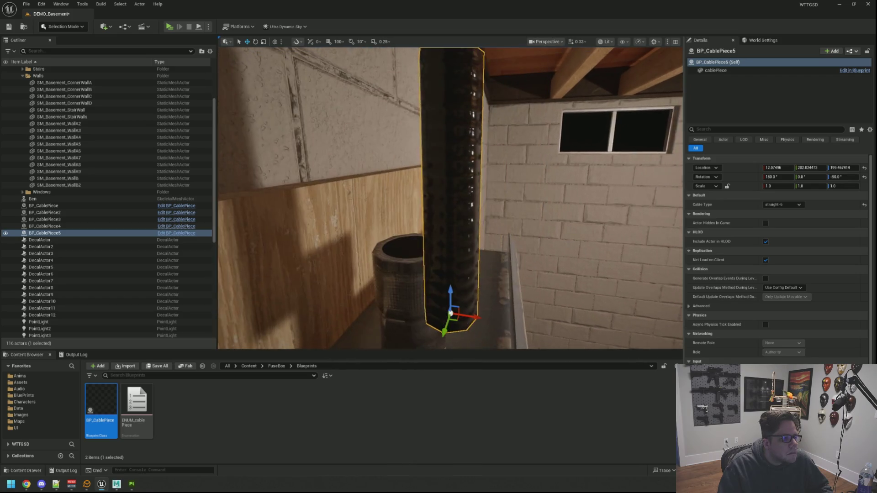
pyautogui.moveTo(476, 186)
pyautogui.mouseDown()
pyautogui.moveTo(410, 189)
pyautogui.moveTo(444, 198)
pyautogui.mouseUp()
pyautogui.moveTo(420, 323)
pyautogui.mouseDown()
pyautogui.moveTo(423, 192)
pyautogui.moveTo(414, 139)
pyautogui.mouseUp()
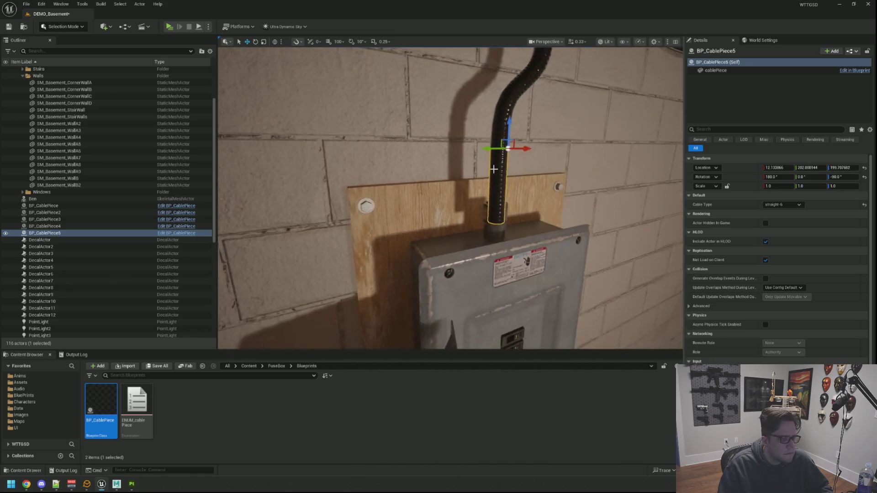
pyautogui.press('Escape')
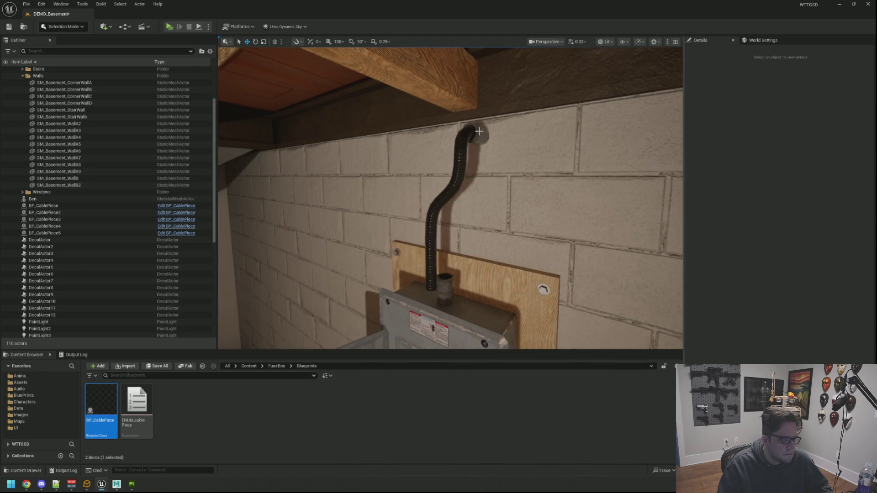
pyautogui.click(478, 132)
pyautogui.keyDown('ctrl'); pyautogui.click(449, 205); pyautogui.keyUp('ctrl')
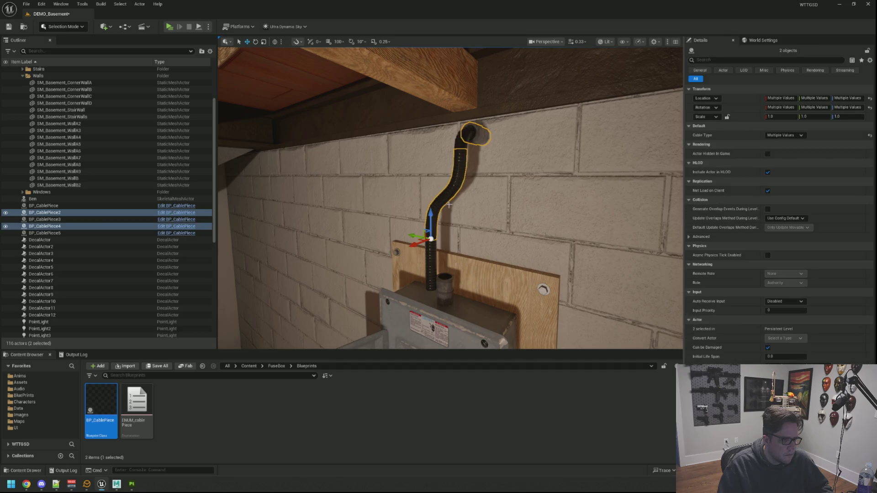
pyautogui.keyDown('ctrl'); pyautogui.click(427, 262); pyautogui.keyUp('ctrl')
pyautogui.keyDown('ctrl'); pyautogui.click(463, 141); pyautogui.keyUp('ctrl')
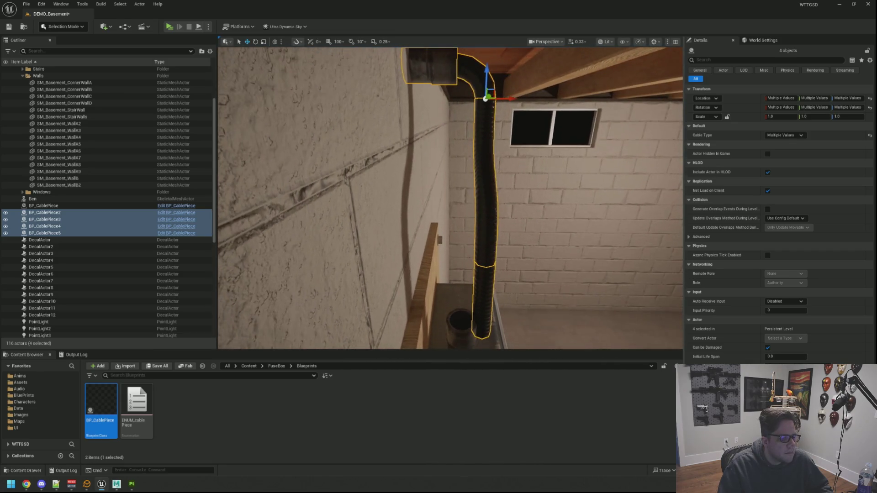
pyautogui.moveTo(518, 100); pyautogui.dragTo(496, 102)
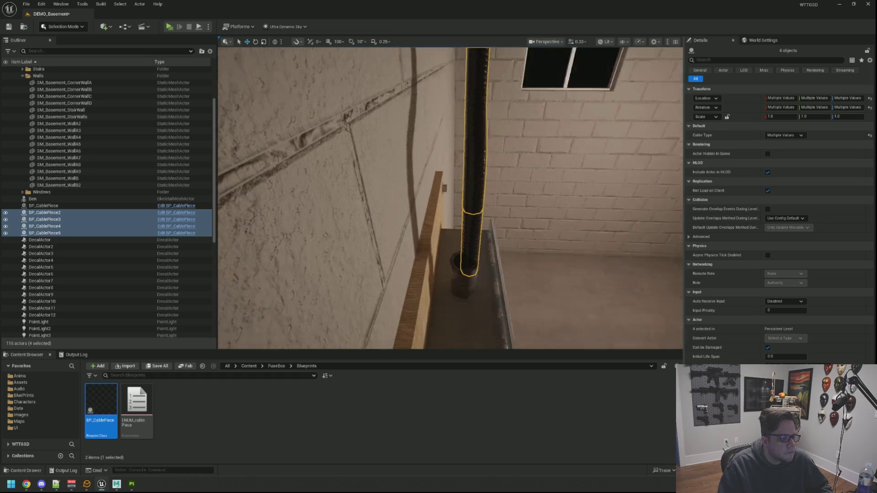
pyautogui.click(474, 276)
pyautogui.moveTo(474, 276)
pyautogui.mouseDown()
pyautogui.moveTo(415, 272)
pyautogui.moveTo(510, 239)
pyautogui.mouseUp()
pyautogui.moveTo(446, 259); pyautogui.dragTo(446, 271)
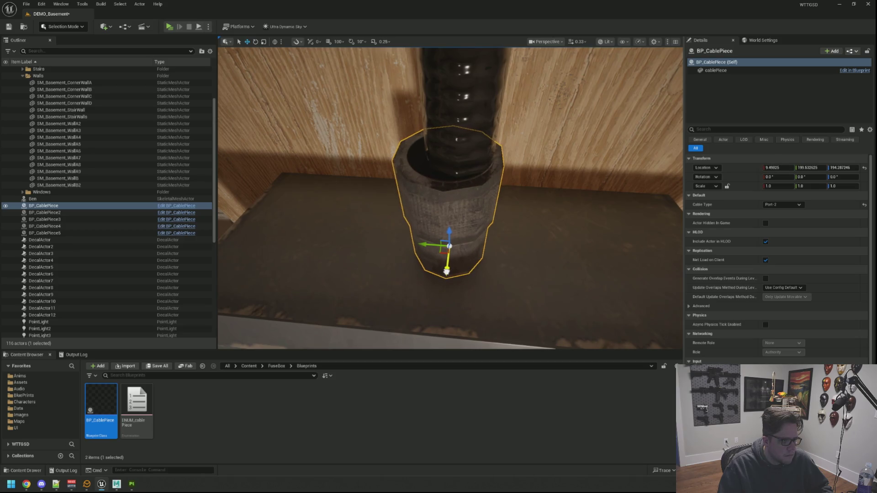
pyautogui.press('Escape')
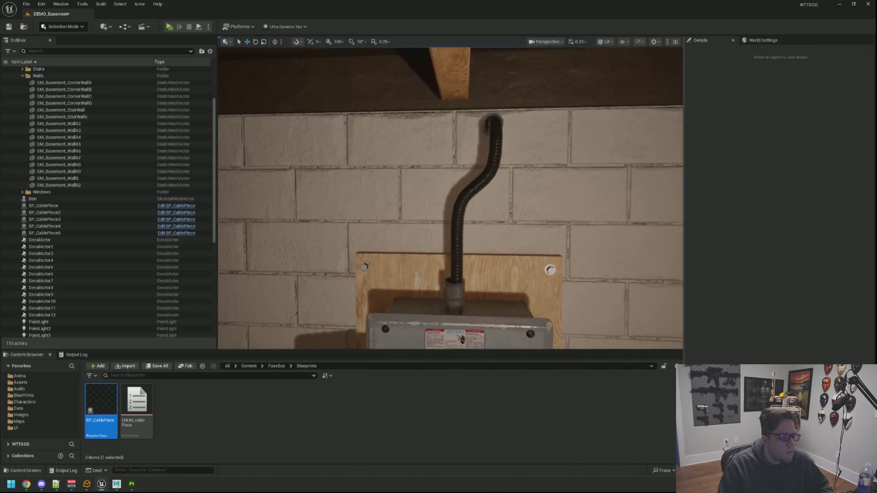
pyautogui.click(469, 239)
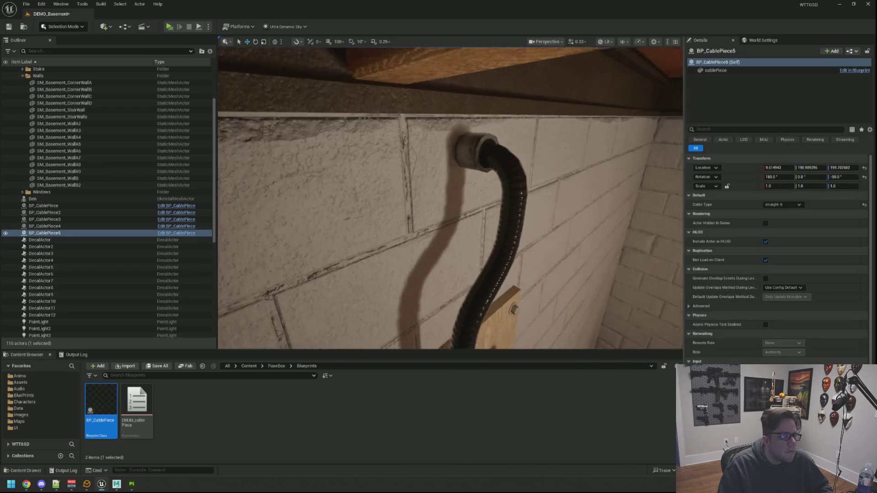
pyautogui.click(454, 229)
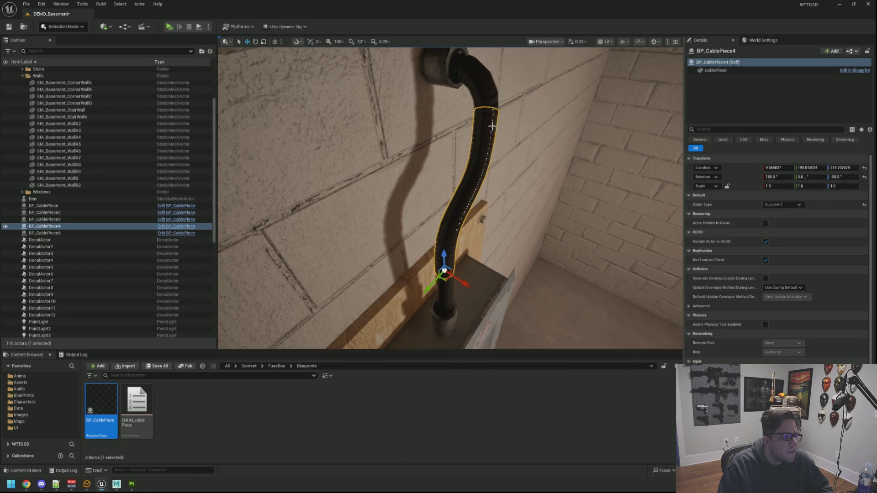
pyautogui.click(448, 294)
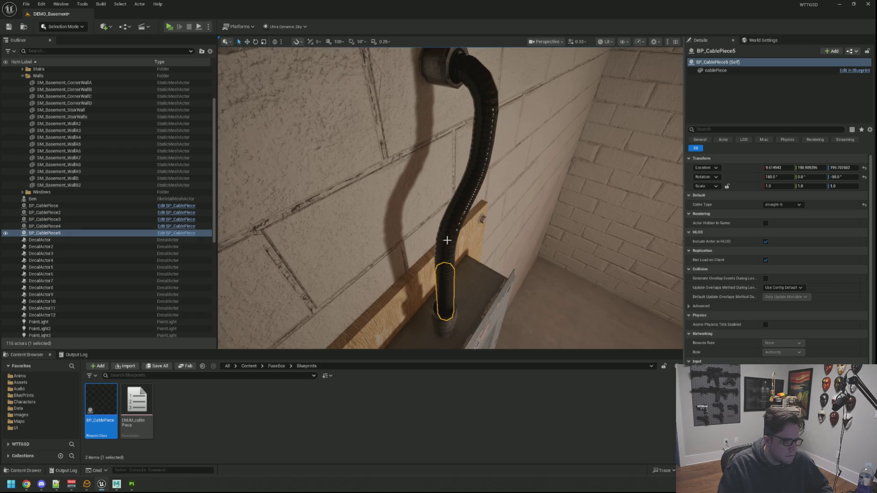
pyautogui.keyDown('ctrl'); pyautogui.click(447, 240); pyautogui.keyUp('ctrl')
pyautogui.keyDown('ctrl'); pyautogui.click(480, 86); pyautogui.keyUp('ctrl')
pyautogui.keyDown('ctrl'); pyautogui.click(445, 67); pyautogui.keyUp('ctrl')
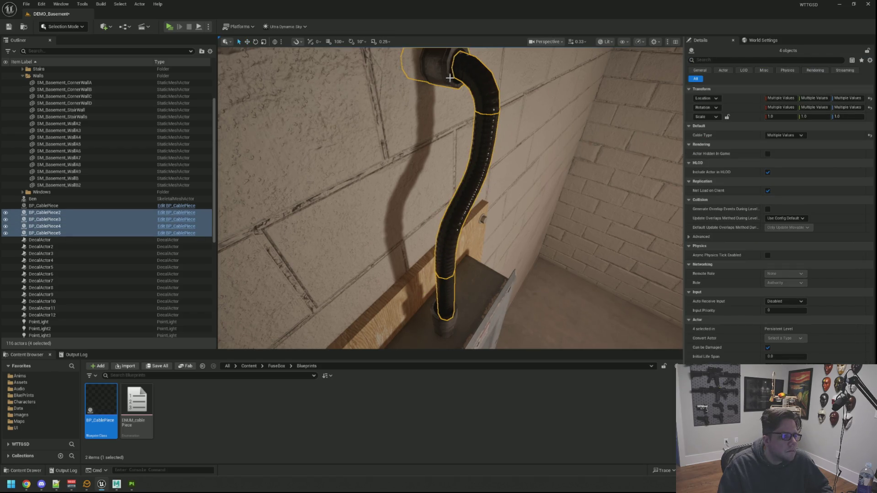
pyautogui.press('f')
pyautogui.moveTo(450, 198); pyautogui.dragTo(534, 200)
pyautogui.scroll(2, 450, 198)
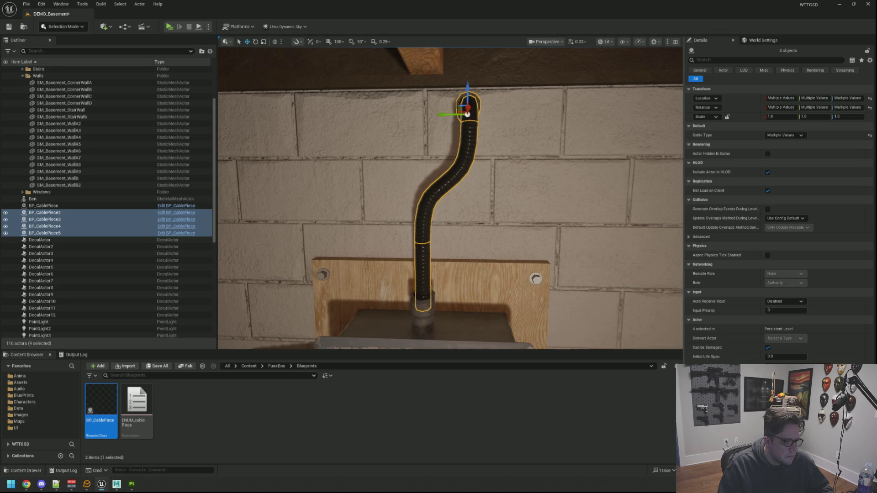
pyautogui.press('Escape')
pyautogui.moveTo(451, 198)
pyautogui.mouseDown()
pyautogui.moveTo(484, 165)
pyautogui.moveTo(457, 174)
pyautogui.moveTo(439, 187)
pyautogui.moveTo(501, 169)
pyautogui.mouseUp()
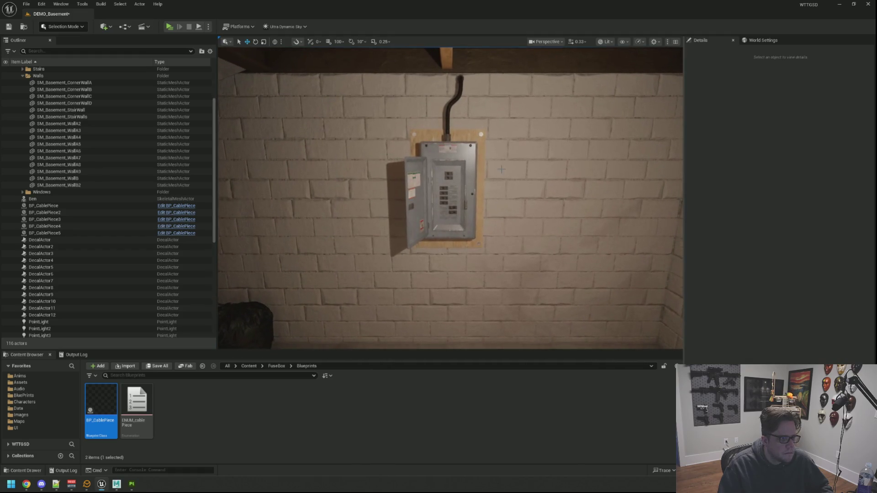
pyautogui.scroll(-8, 501, 169)
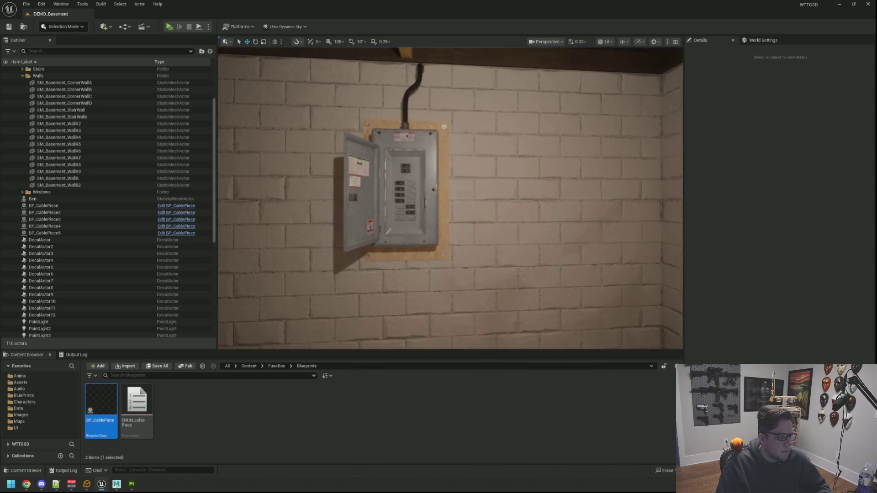
pyautogui.click(412, 194)
pyautogui.moveTo(397, 204); pyautogui.dragTo(492, 200)
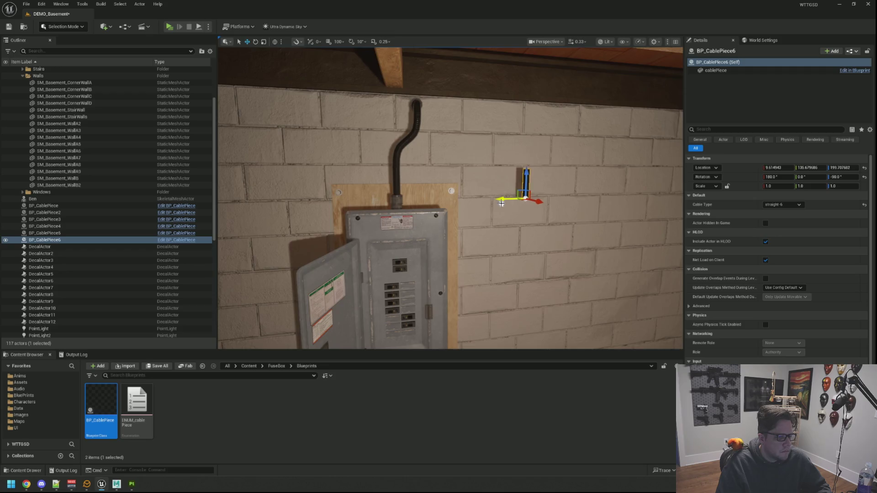
pyautogui.press('f')
pyautogui.click(782, 205)
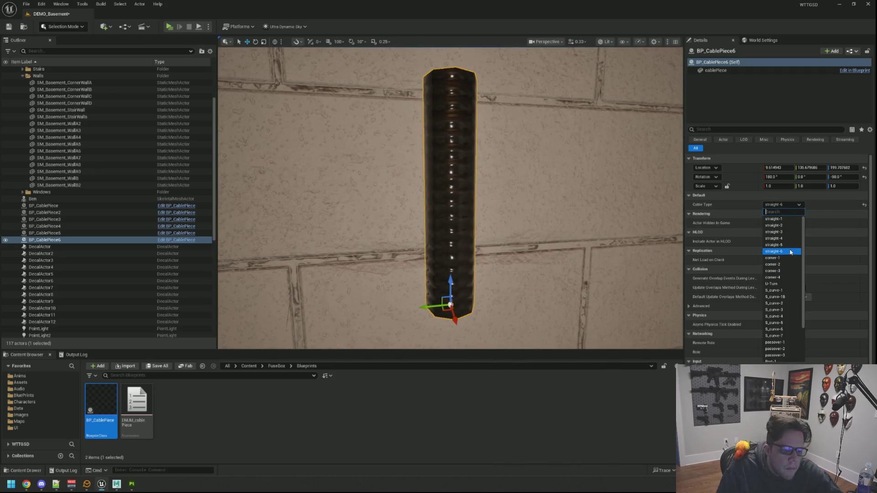
pyautogui.scroll(-3, 802, 259)
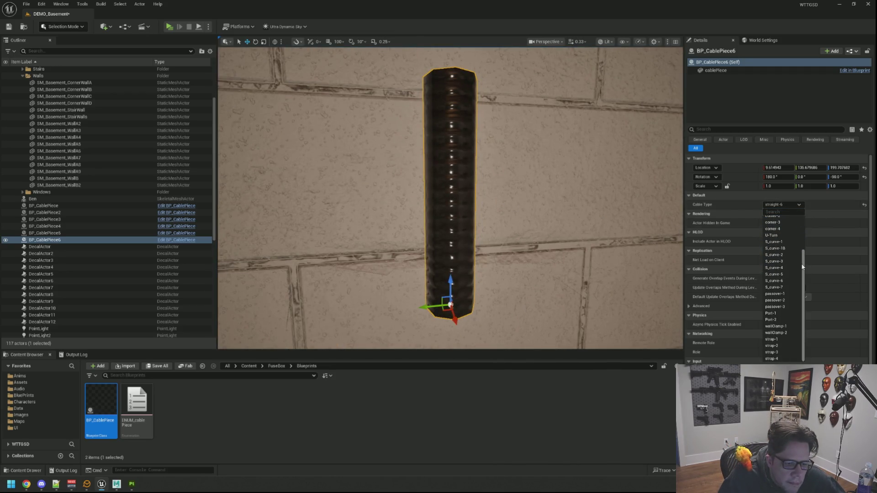
pyautogui.click(785, 295)
pyautogui.press('f')
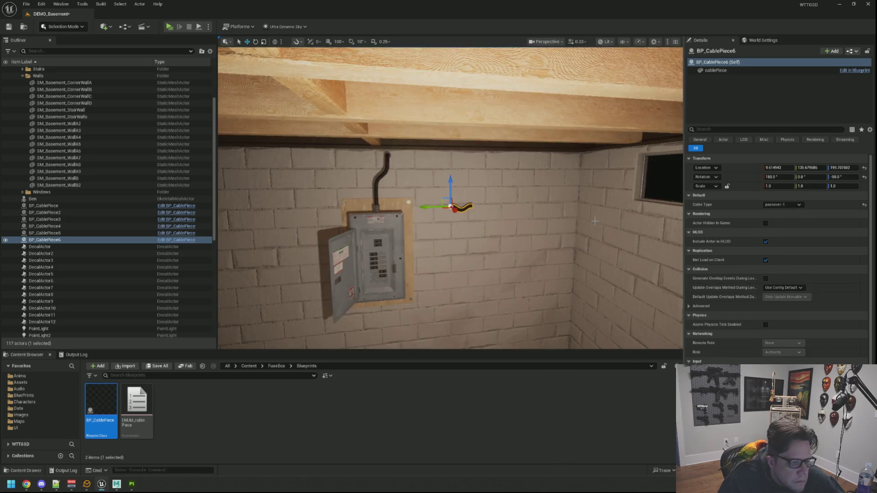
pyautogui.click(781, 204)
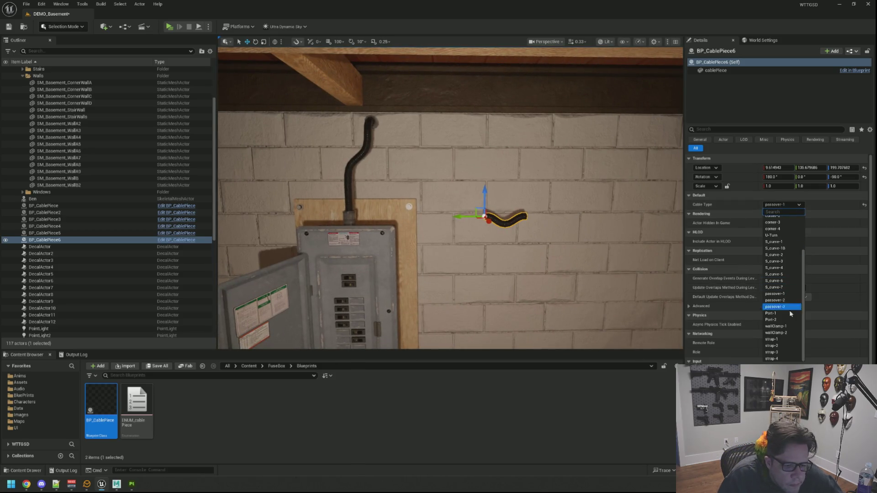
pyautogui.click(788, 339)
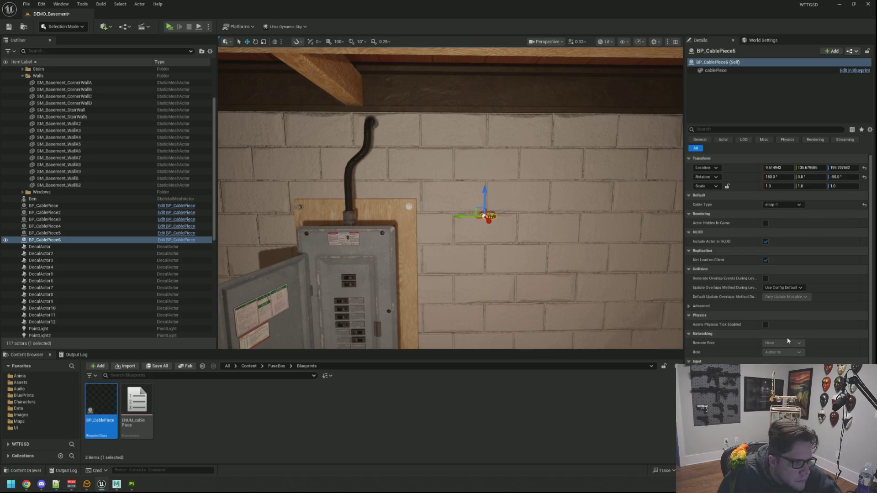
pyautogui.click(776, 205)
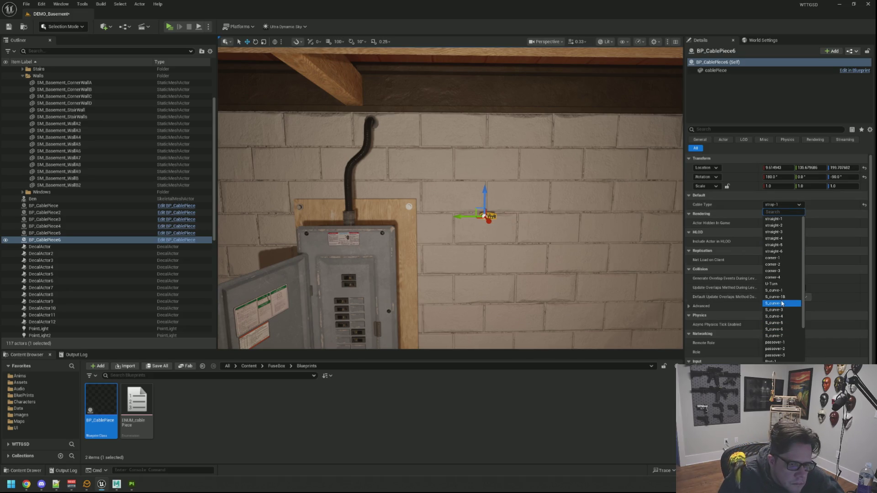
pyautogui.click(774, 219)
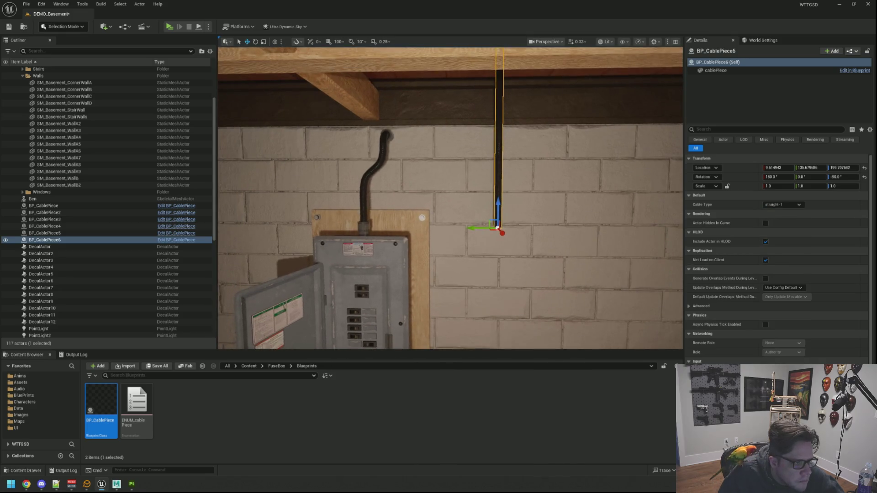
pyautogui.press('Delete')
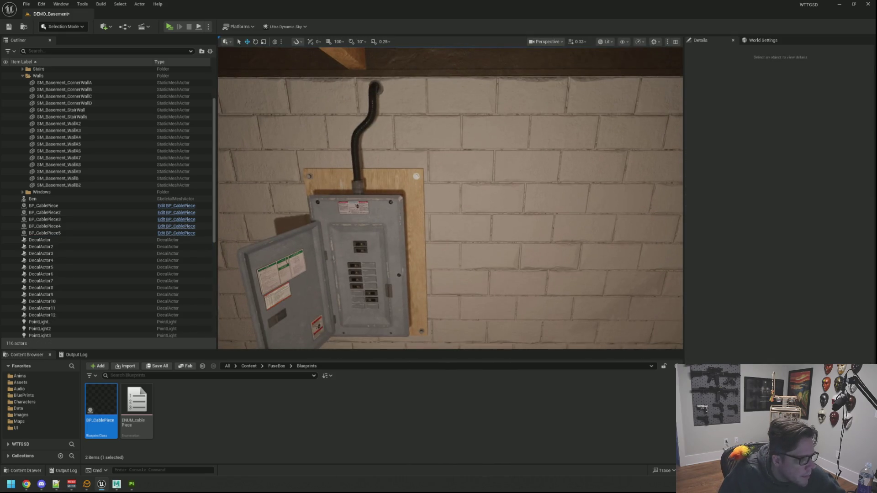
# Select the fuse box in the scene and locate its mesh in the Content Browser.
pyautogui.click(360, 274)
pyautogui.click(795, 223)
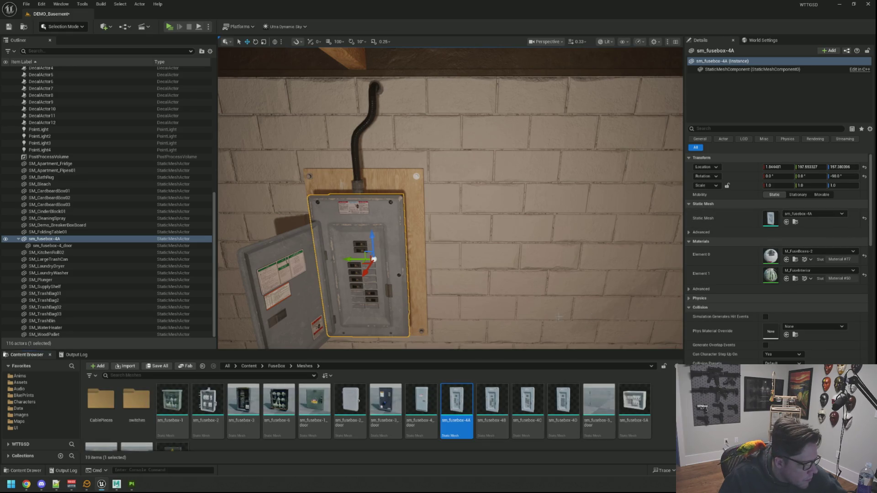
pyautogui.click(357, 450)
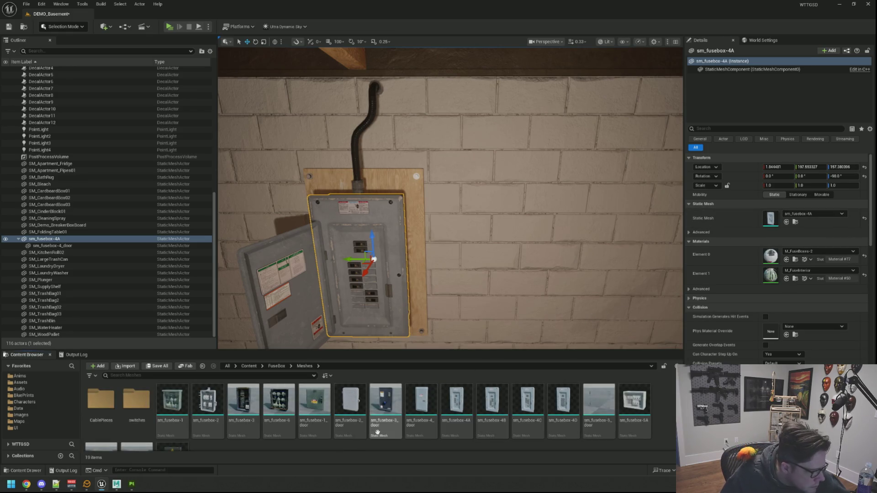
pyautogui.scroll(-2, 379, 433)
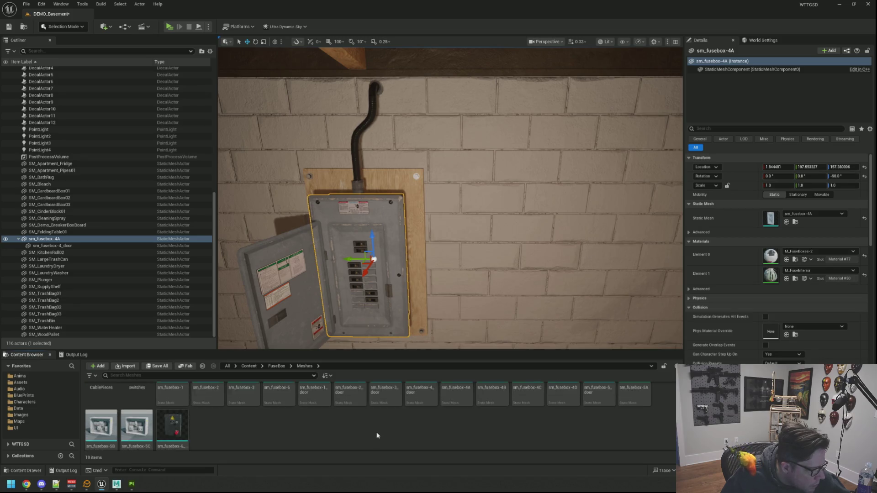
pyautogui.scroll(2, 379, 434)
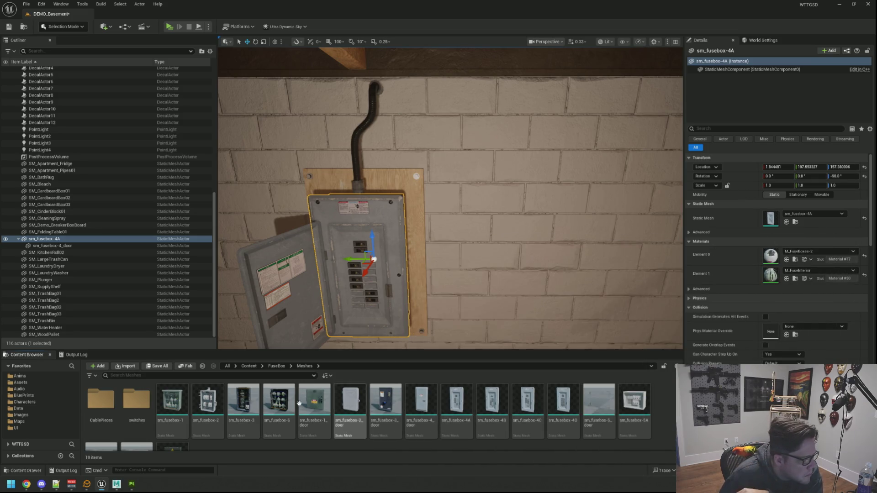
# Look inside the switches and CablePieces mesh folders, returning to Meshes after each.
pyautogui.doubleClick(142, 398)
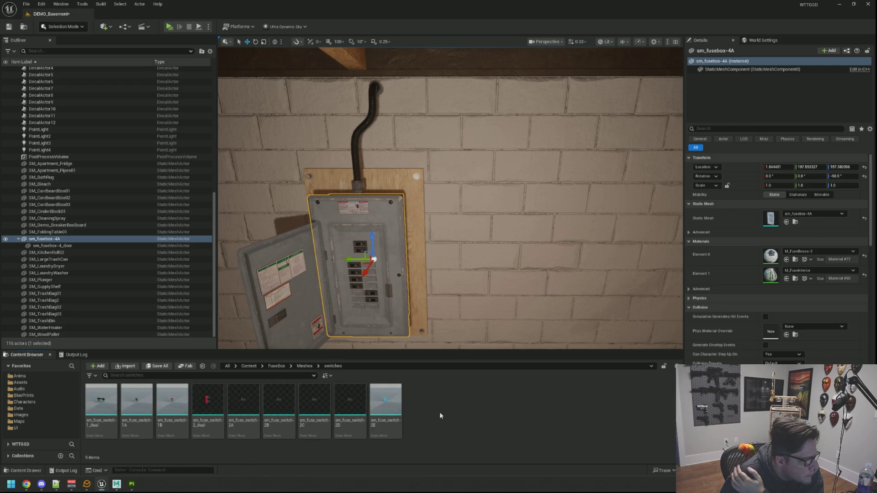
pyautogui.click(305, 366)
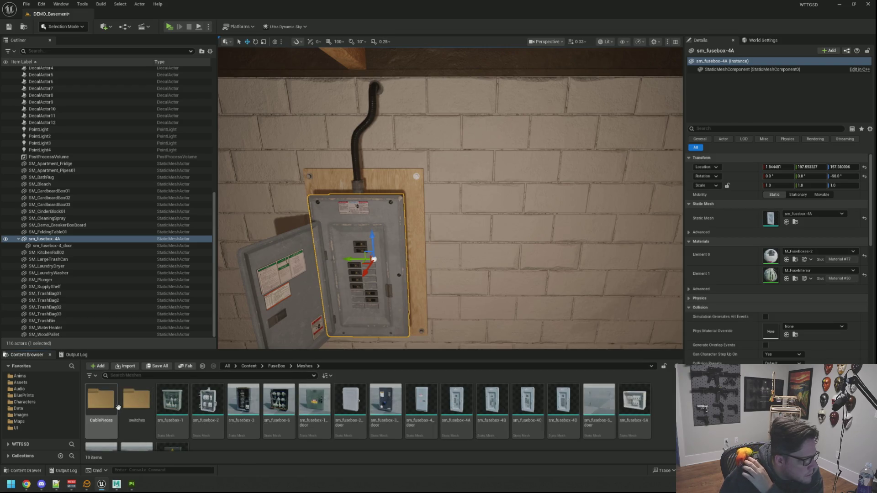
pyautogui.doubleClick(101, 398)
pyautogui.hotkey('alt', 'Left')
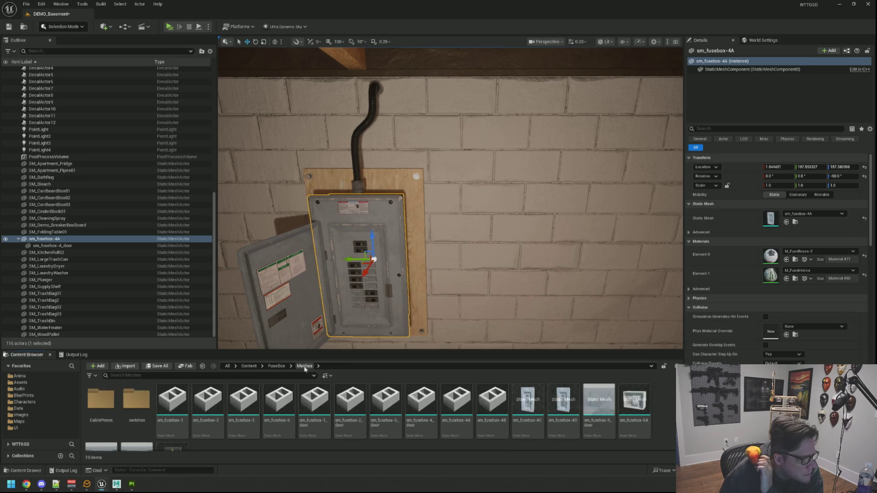
# Go up from Meshes to the FuseBox folder and deselect the fuse box.
pyautogui.scroll(-1, 429, 434)
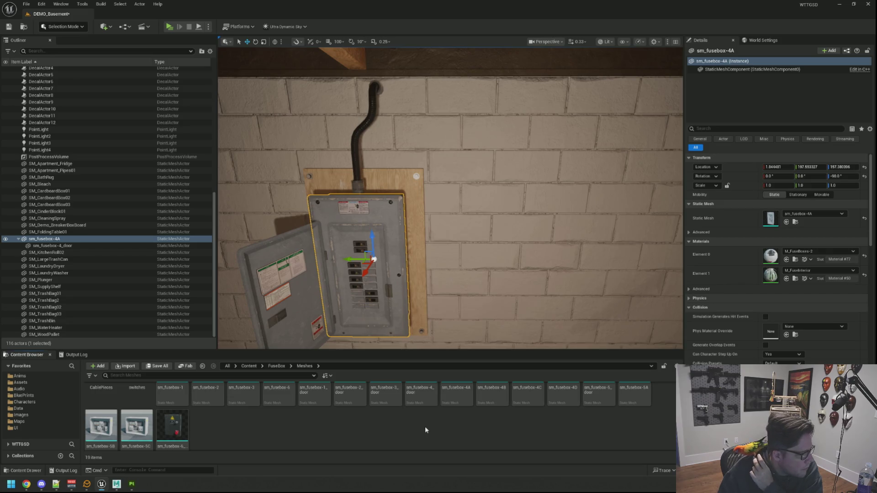
pyautogui.moveTo(301, 397)
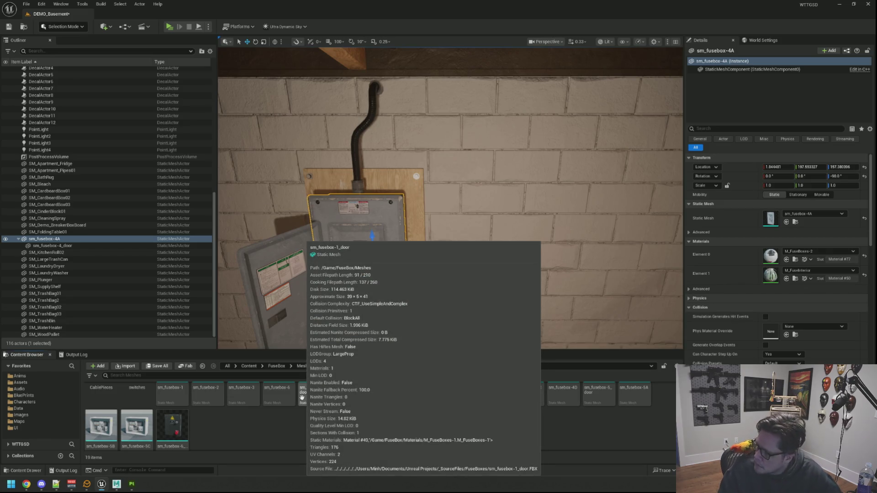
pyautogui.scroll(1, 383, 430)
pyautogui.scroll(-2, 347, 408)
pyautogui.scroll(1, 286, 415)
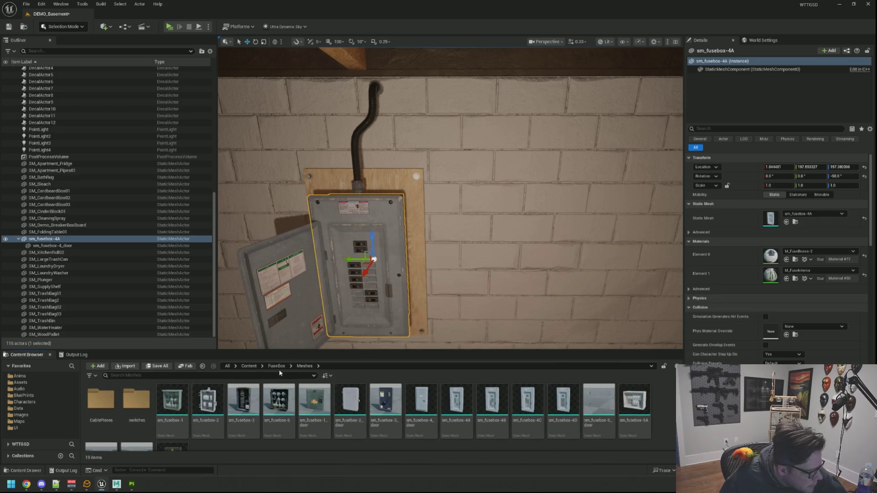
pyautogui.press('BackSpace')
pyautogui.scroll(-5, 450, 197)
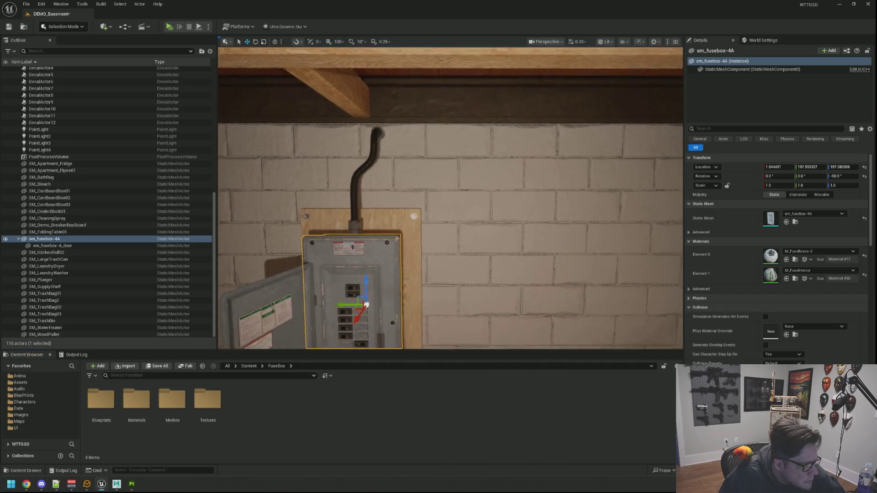
pyautogui.press('Escape')
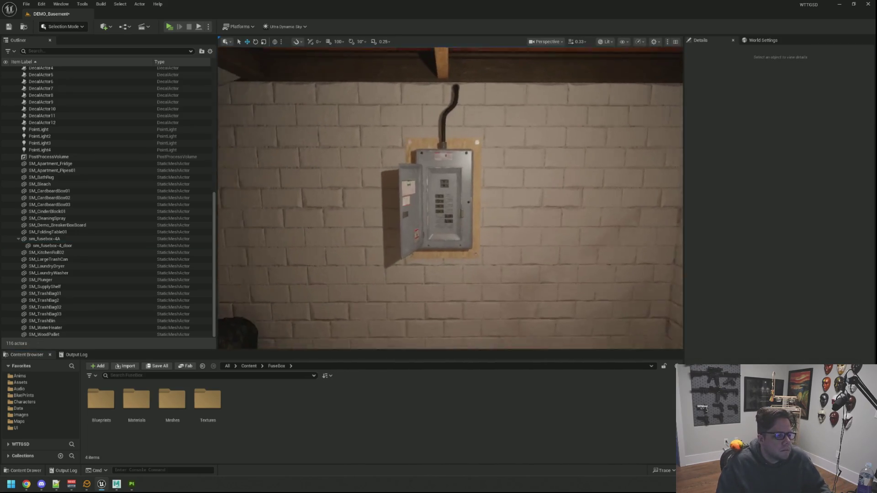
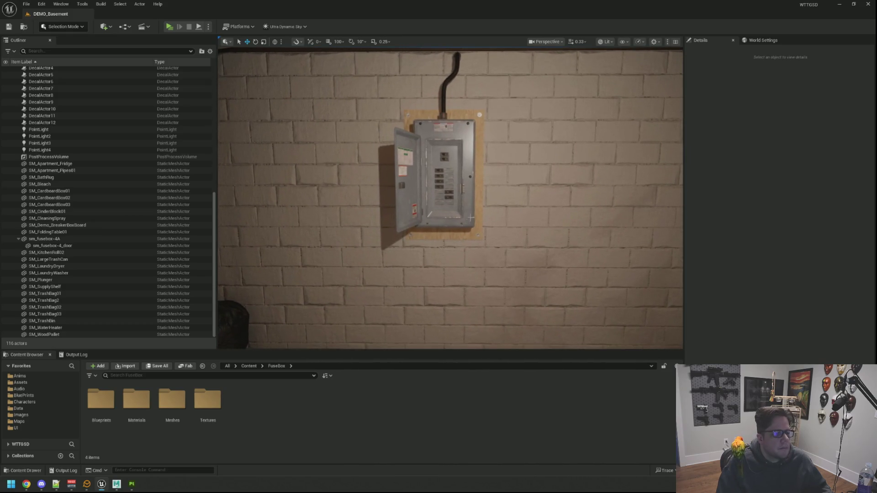
# Inspect the Ben character and the BP_CablePiece above the fuse box, collapsing the Env folder.
pyautogui.scroll(3, 470, 214)
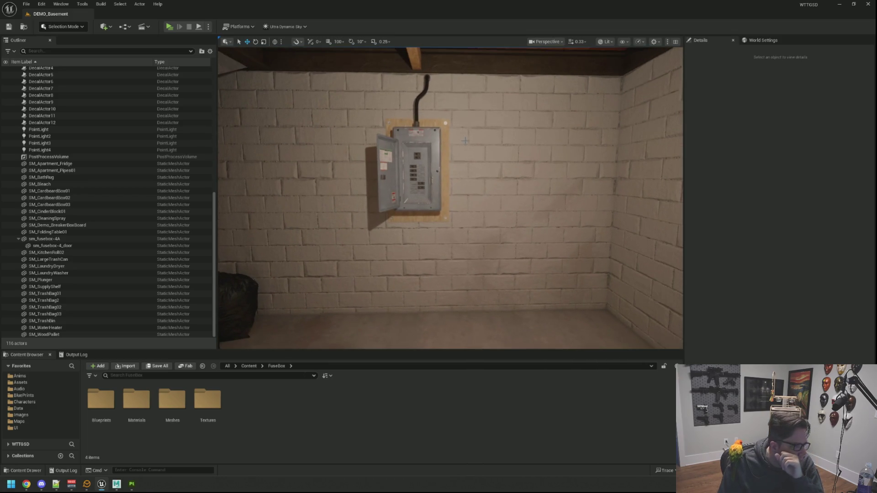
pyautogui.press('d')
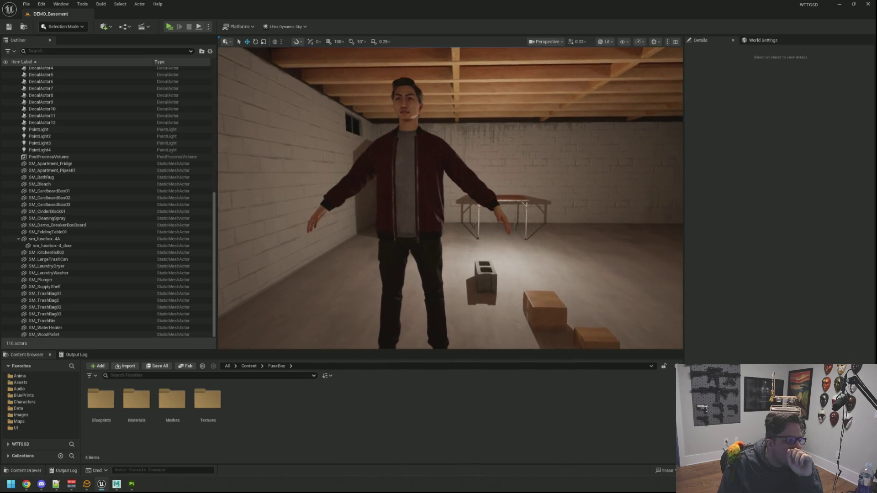
pyautogui.click(369, 136)
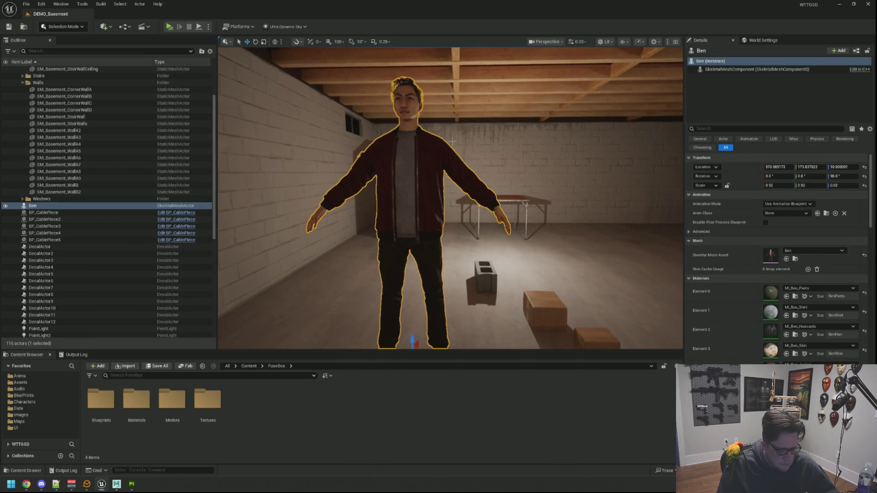
pyautogui.press('Escape')
pyautogui.scroll(3, 55, 183)
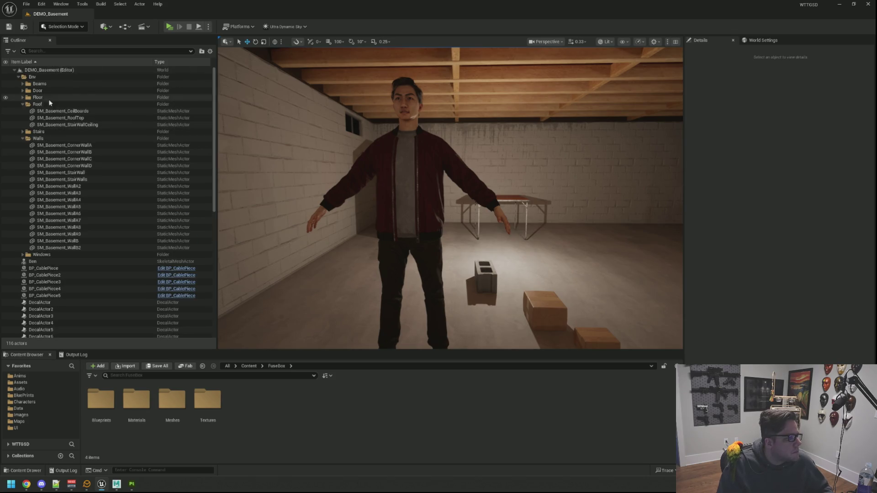
pyautogui.click(18, 77)
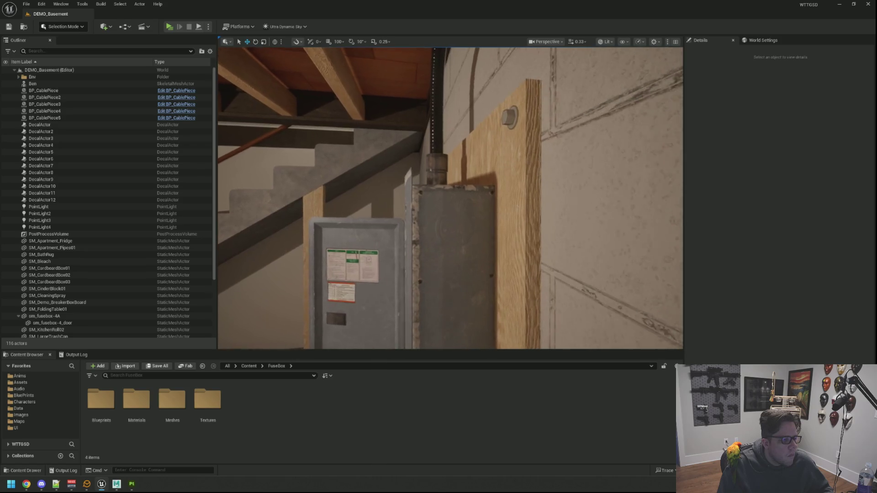
pyautogui.click(448, 192)
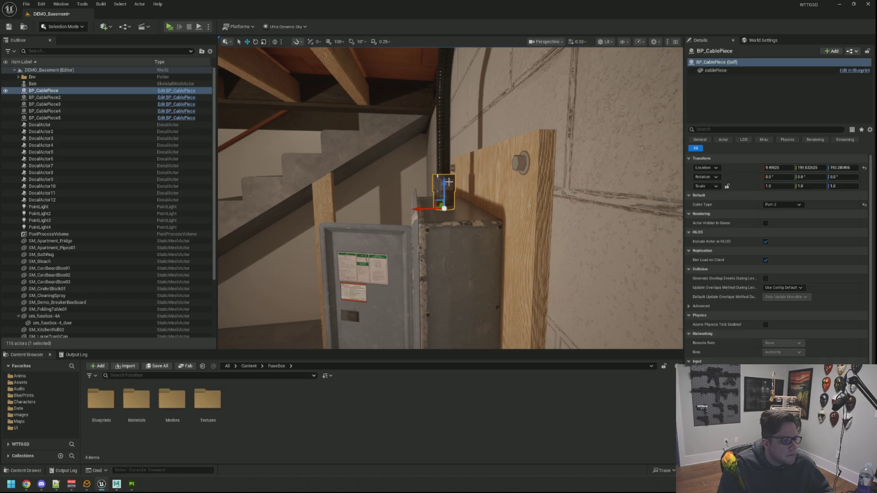
pyautogui.press('Escape')
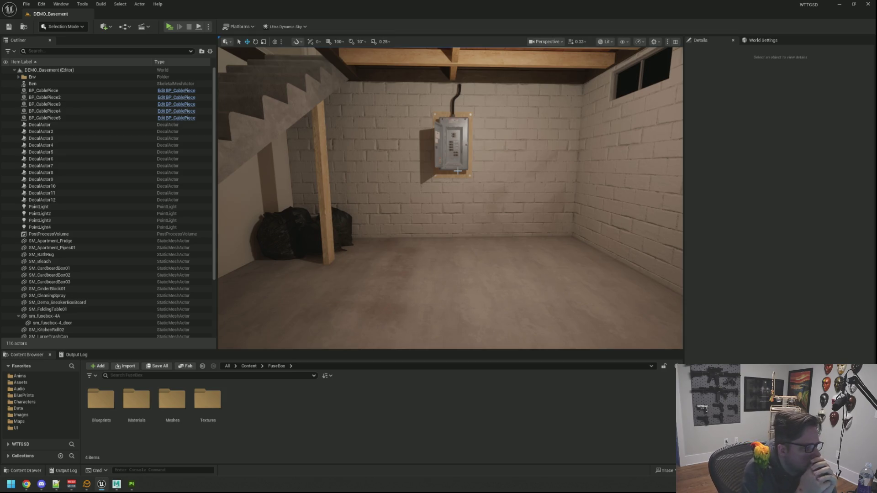
# Locate the trash bag's mesh in Content/Assets/3D/Models via Browse to Asset.
pyautogui.click(301, 212)
pyautogui.click(795, 222)
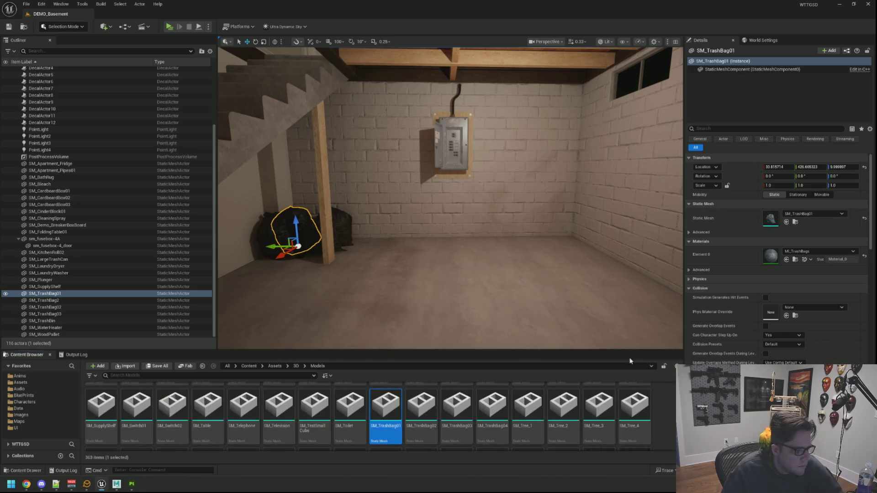
pyautogui.press('Escape')
# Scroll the Content Browser up to the SM_Apartment assets.
pyautogui.scroll(1, 633, 413)
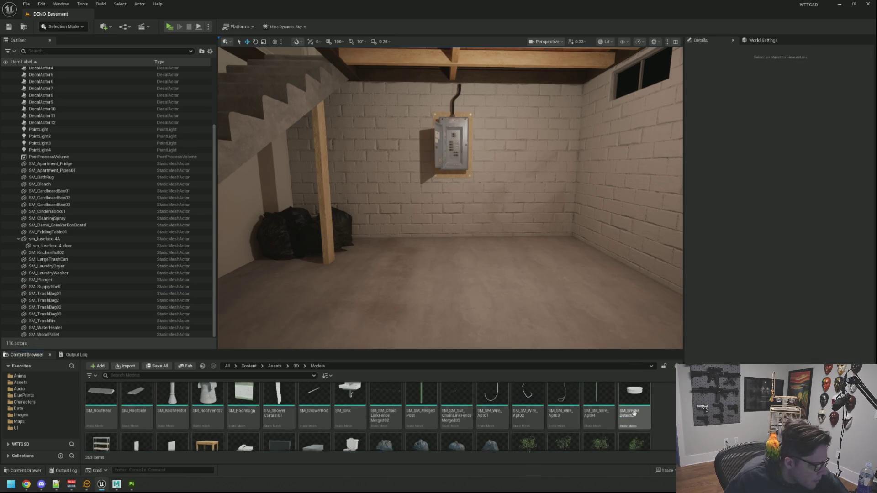
pyautogui.scroll(1, 634, 413)
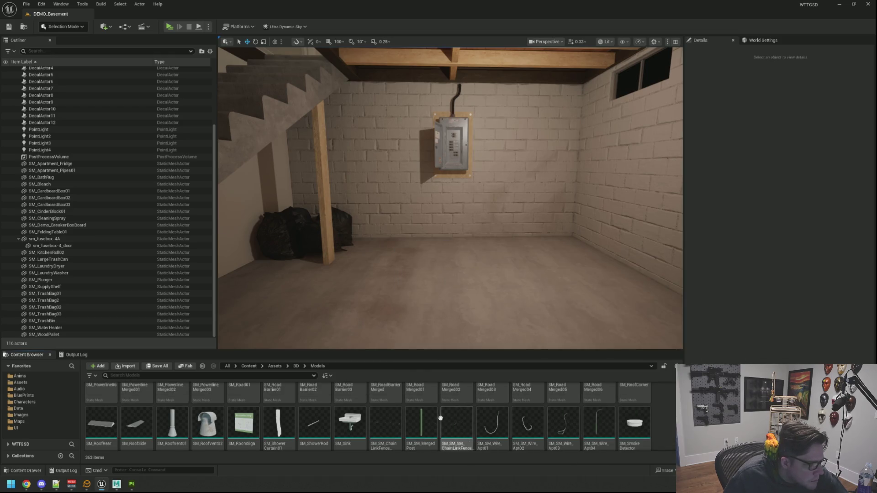
pyautogui.scroll(1, 648, 424)
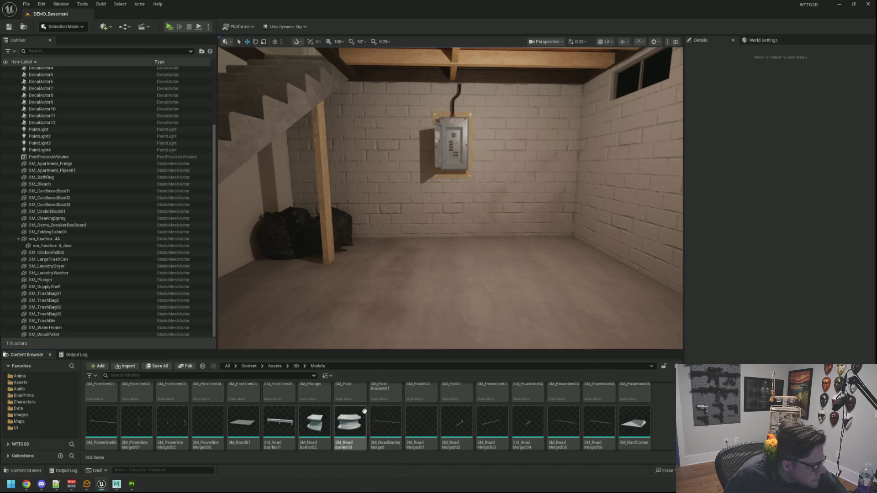
pyautogui.scroll(1, 443, 414)
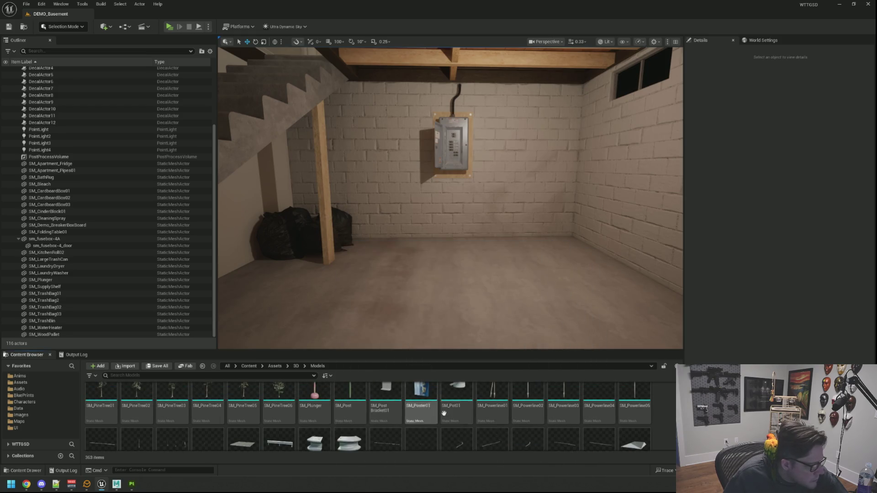
pyautogui.scroll(2, 368, 416)
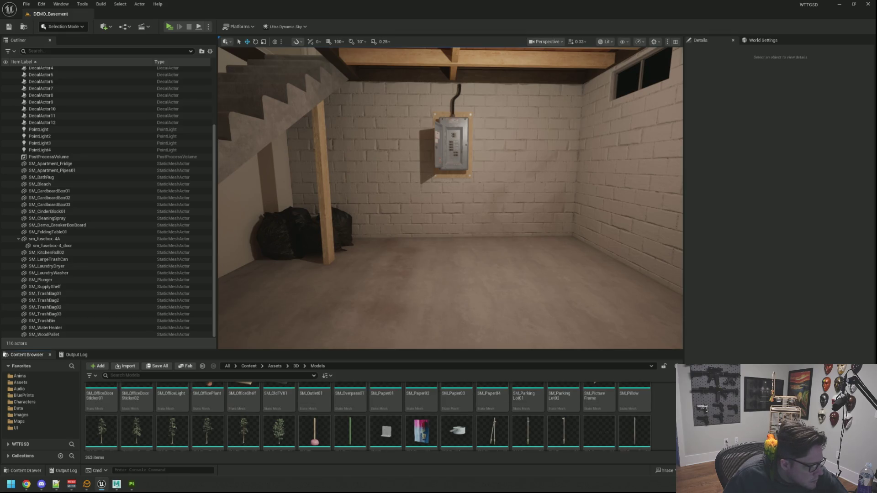
pyautogui.scroll(3, 368, 416)
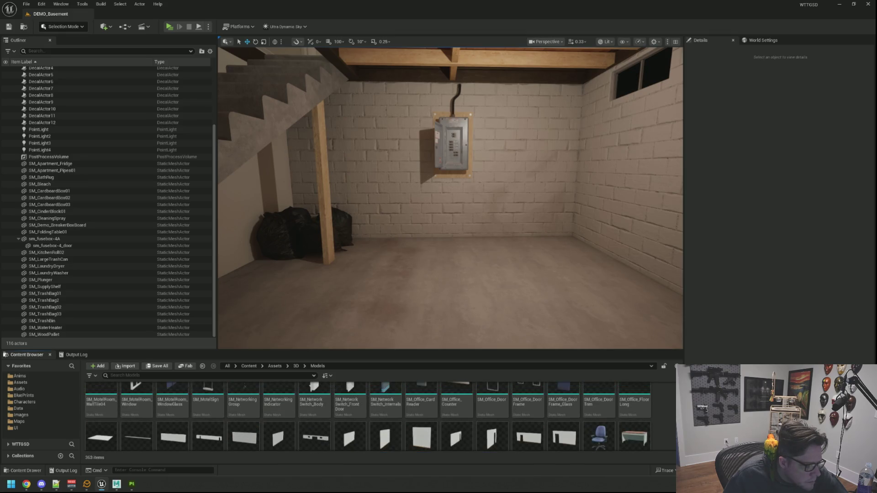
pyautogui.scroll(5, 368, 416)
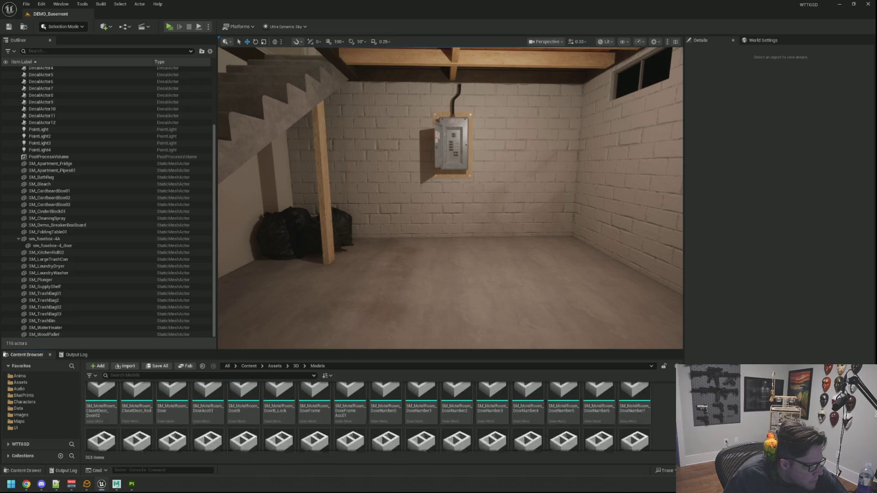
pyautogui.scroll(5, 656, 415)
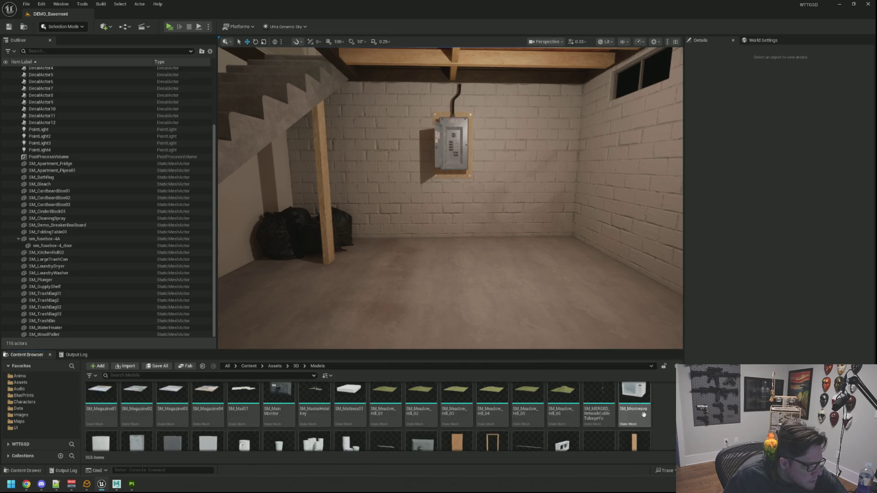
pyautogui.scroll(6, 656, 414)
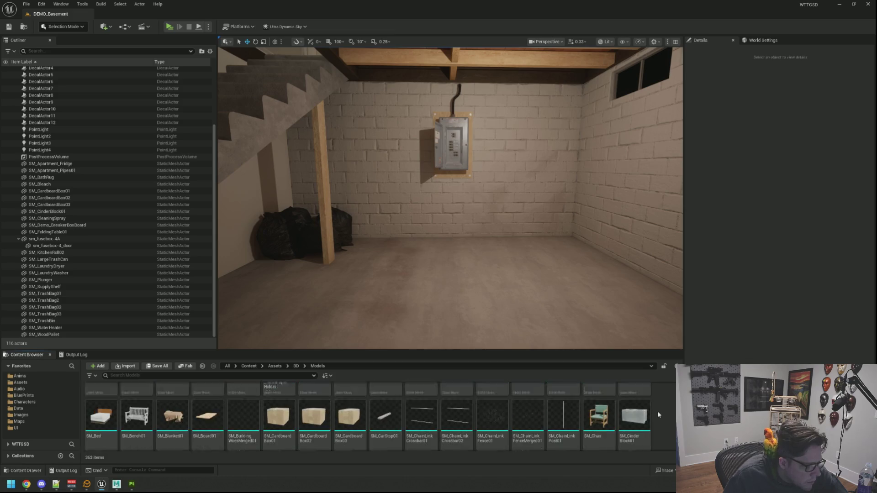
pyautogui.scroll(5, 658, 414)
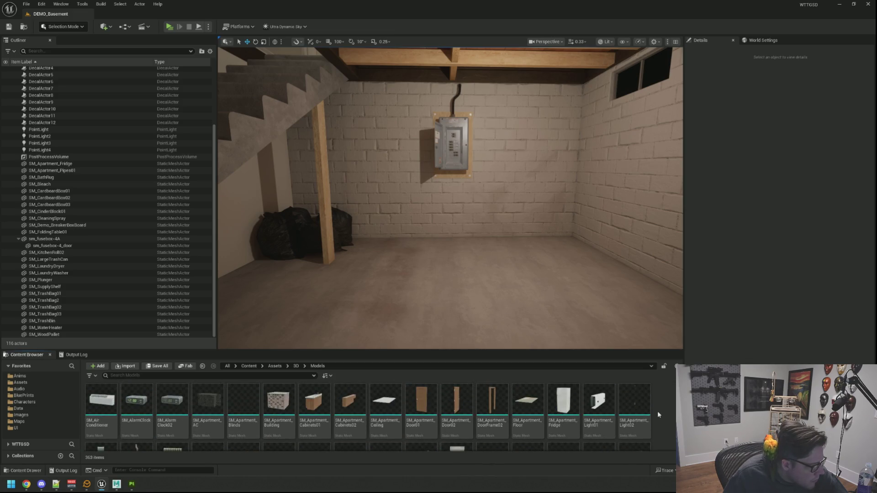
pyautogui.scroll(-1, 658, 411)
pyautogui.scroll(-2, 656, 408)
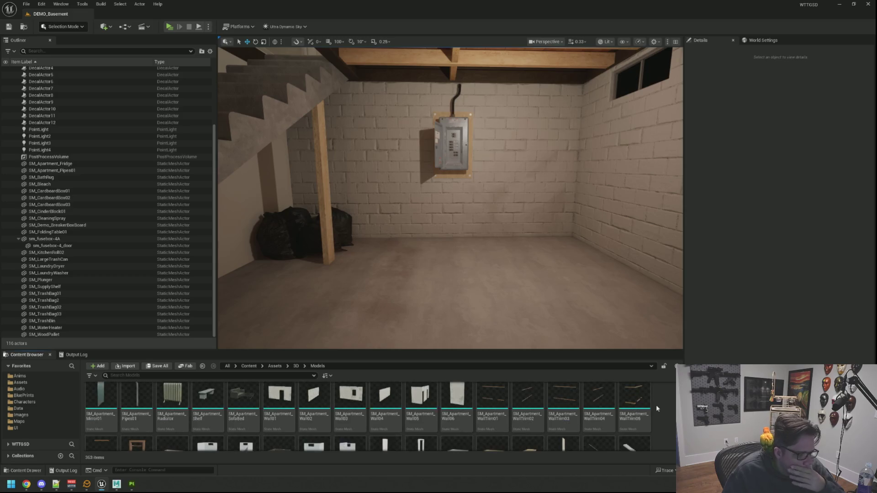
# Place SM_Apartment_Pipes01 in the level, rotate it -90° and slide it along Y into the room.
pyautogui.moveTo(646, 396)
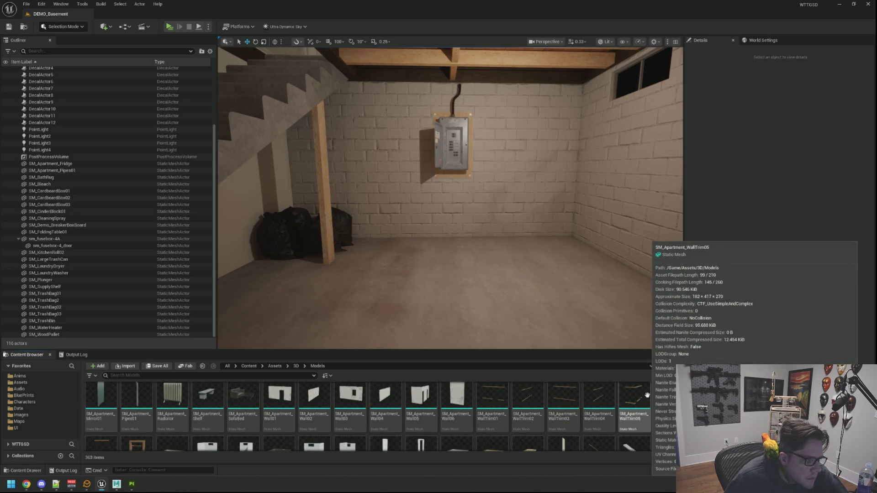
pyautogui.moveTo(571, 274)
pyautogui.mouseDown()
pyautogui.moveTo(516, 247)
pyautogui.moveTo(534, 254)
pyautogui.mouseUp()
pyautogui.moveTo(137, 397)
pyautogui.mouseDown()
pyautogui.moveTo(270, 365)
pyautogui.moveTo(503, 234)
pyautogui.moveTo(411, 238)
pyautogui.mouseUp()
pyautogui.press('f')
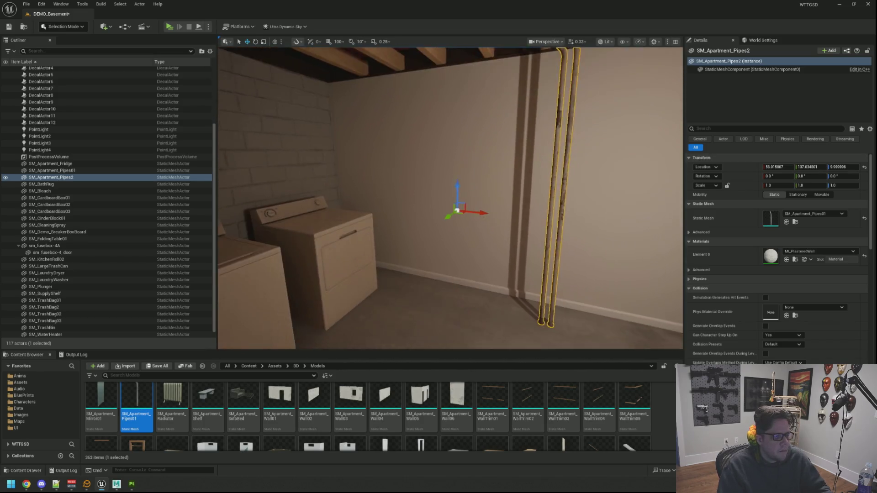
pyautogui.moveTo(466, 211); pyautogui.dragTo(504, 202)
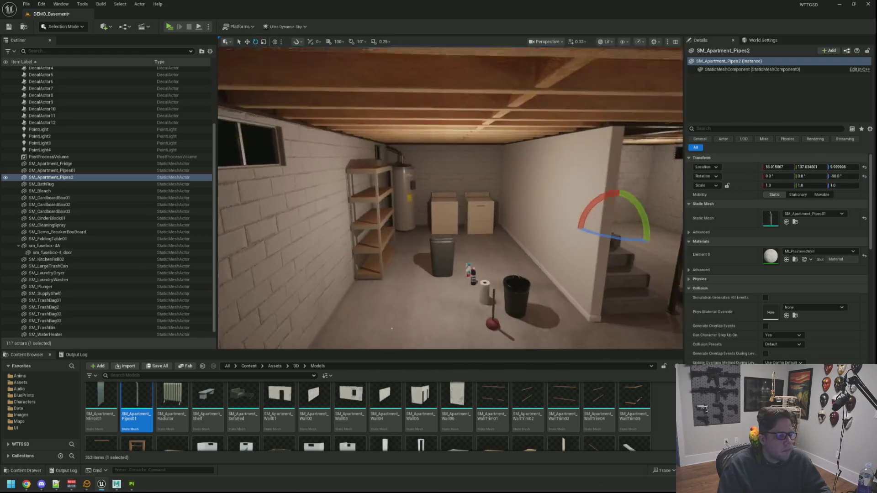
pyautogui.press('w')
pyautogui.moveTo(494, 227); pyautogui.dragTo(345, 226)
pyautogui.press('f')
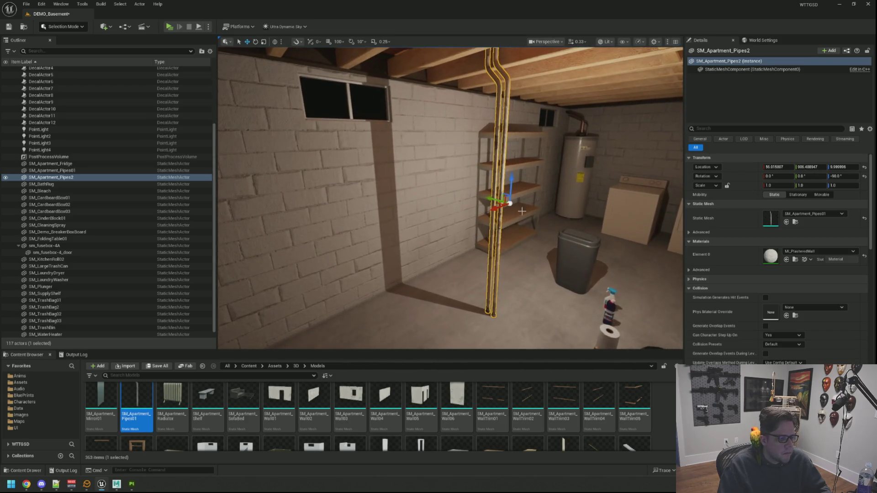
pyautogui.press('Escape')
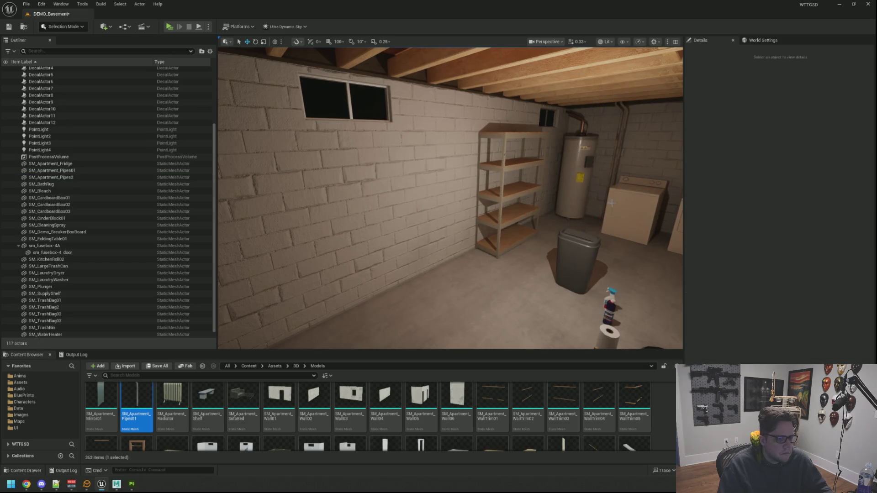
# Nudge the SM_Apartment_Pipes2 pipe near the ceiling slightly along Y toward the wall.
pyautogui.moveTo(552, 342)
pyautogui.mouseDown()
pyautogui.moveTo(599, 256)
pyautogui.moveTo(565, 243)
pyautogui.mouseUp()
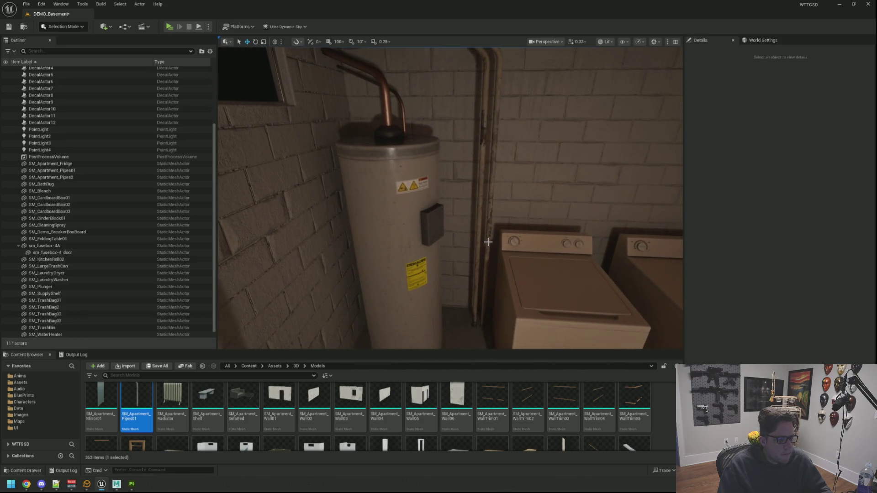
pyautogui.click(488, 242)
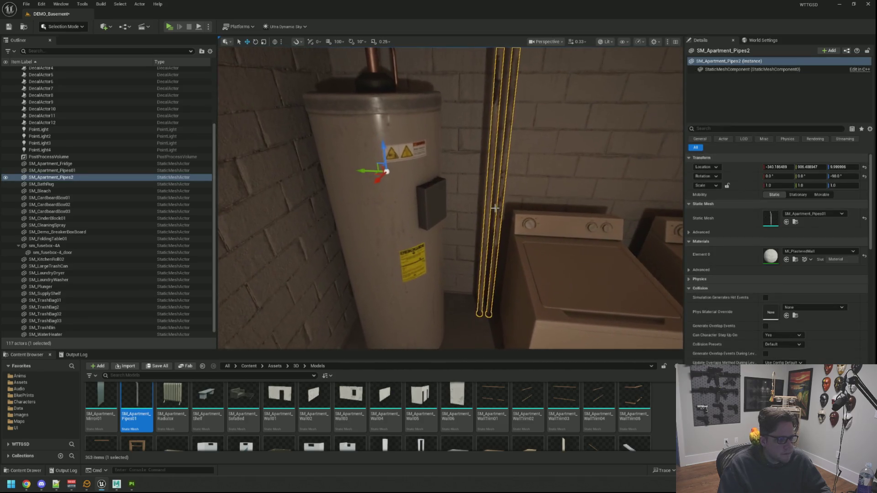
pyautogui.moveTo(354, 177); pyautogui.dragTo(333, 164)
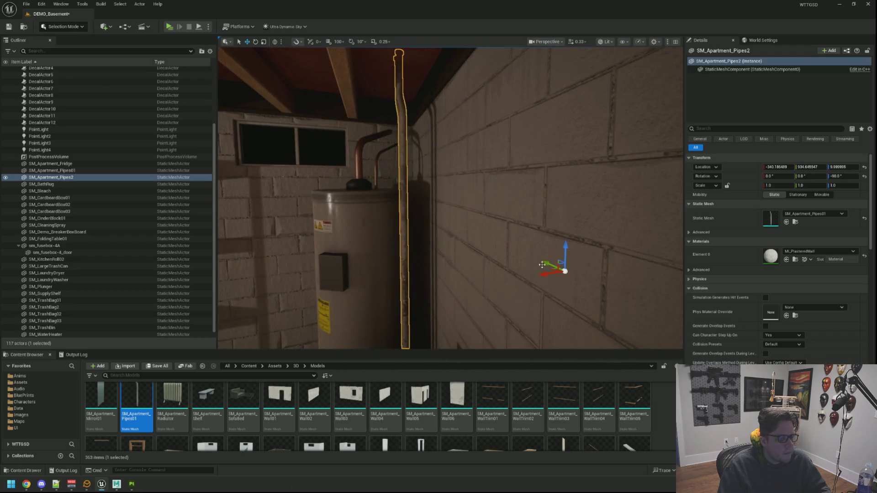
pyautogui.moveTo(481, 224)
pyautogui.mouseDown()
pyautogui.moveTo(466, 224)
pyautogui.moveTo(475, 228)
pyautogui.moveTo(459, 242)
pyautogui.mouseUp()
pyautogui.press('Escape')
pyautogui.moveTo(411, 196); pyautogui.dragTo(409, 186)
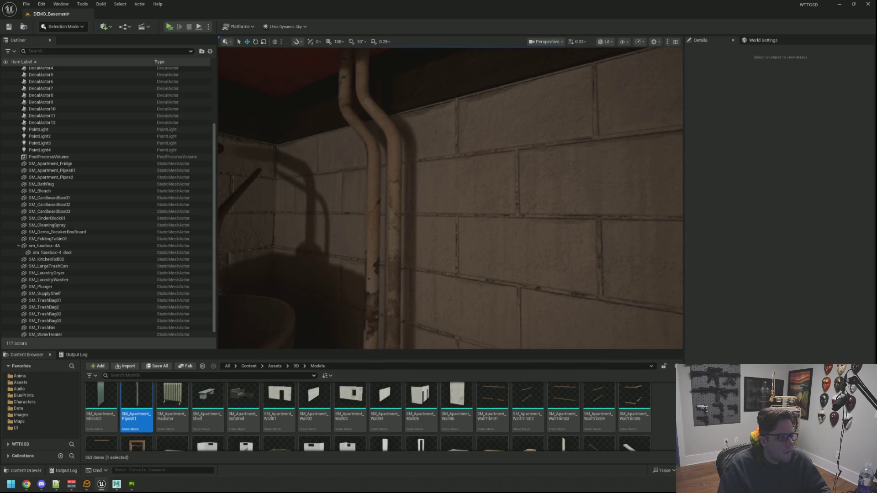
pyautogui.click(440, 229)
pyautogui.moveTo(498, 220); pyautogui.dragTo(498, 228)
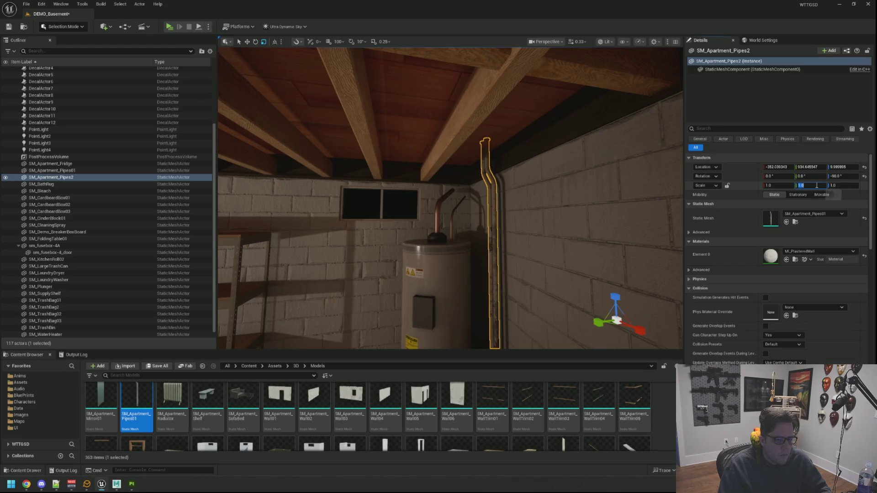
# Set the pipe's scale to 0.98 on Y and 0.99 in height, then lower it slightly.
pyautogui.write('8')
pyautogui.press('Return')
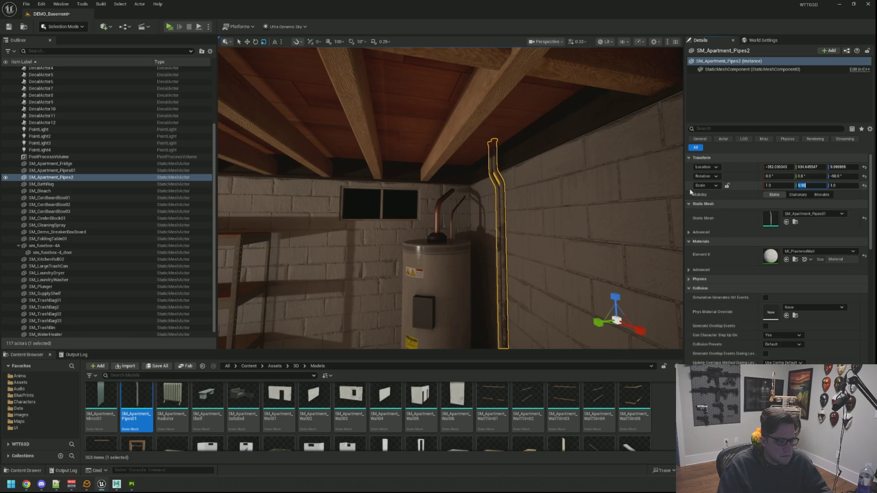
pyautogui.press('Return')
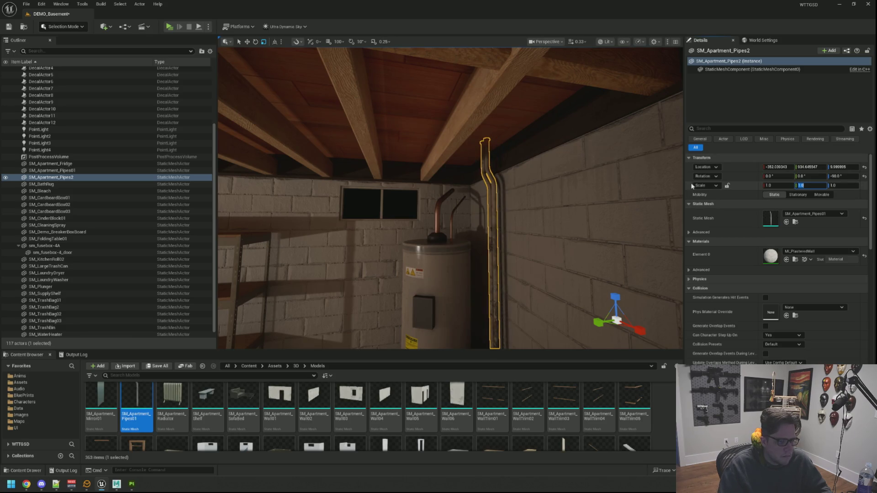
pyautogui.moveTo(612, 256); pyautogui.dragTo(604, 265)
pyautogui.write('0.59')
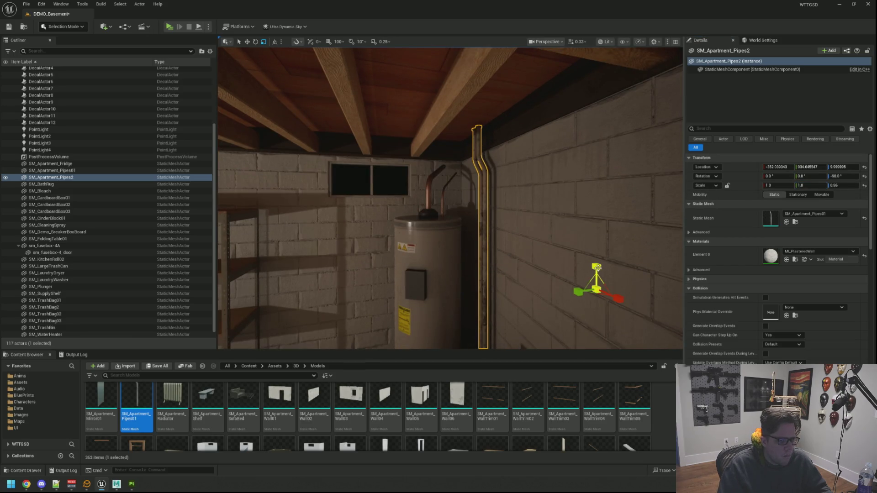
pyautogui.click(639, 256)
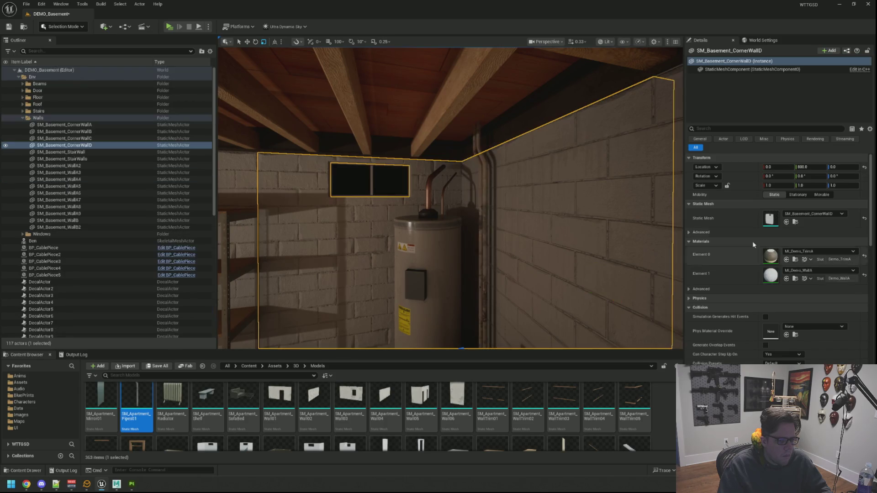
pyautogui.click(484, 140)
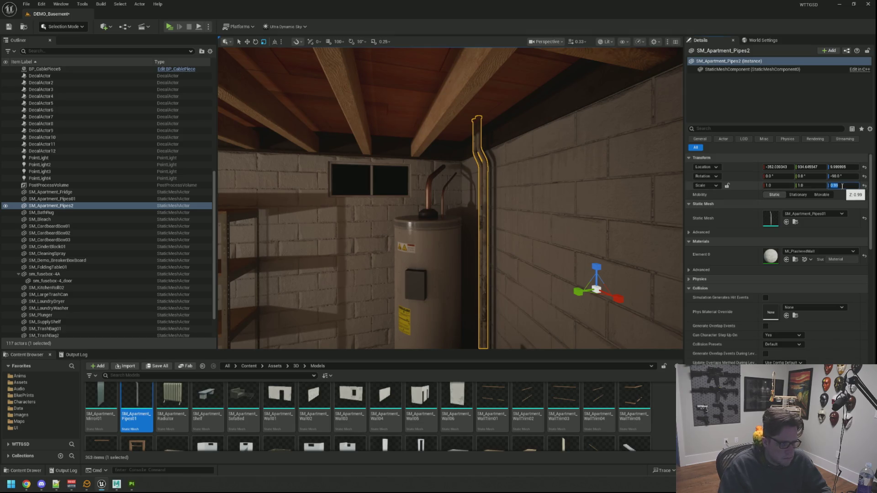
pyautogui.press('Return')
pyautogui.moveTo(450, 197)
pyautogui.mouseDown()
pyautogui.moveTo(439, 183)
pyautogui.moveTo(456, 196)
pyautogui.mouseUp()
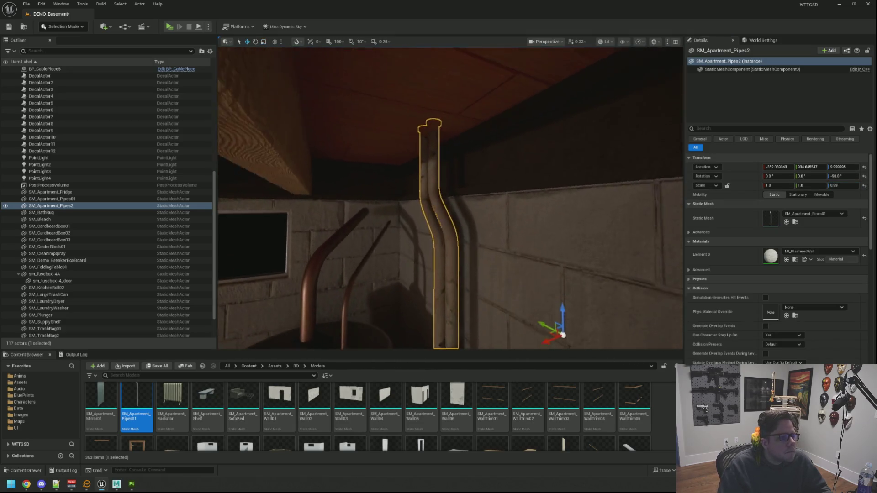
pyautogui.moveTo(561, 232); pyautogui.dragTo(561, 231)
pyautogui.moveTo(559, 300); pyautogui.dragTo(559, 305)
pyautogui.press('Escape')
# Turn the pipe to 90° yaw and move it along X beside the water heater.
pyautogui.moveTo(463, 229)
pyautogui.mouseDown()
pyautogui.moveTo(463, 179)
pyautogui.moveTo(463, 201)
pyautogui.moveTo(448, 207)
pyautogui.moveTo(497, 160)
pyautogui.mouseUp()
pyautogui.click(475, 188)
pyautogui.scroll(-5, 497, 175)
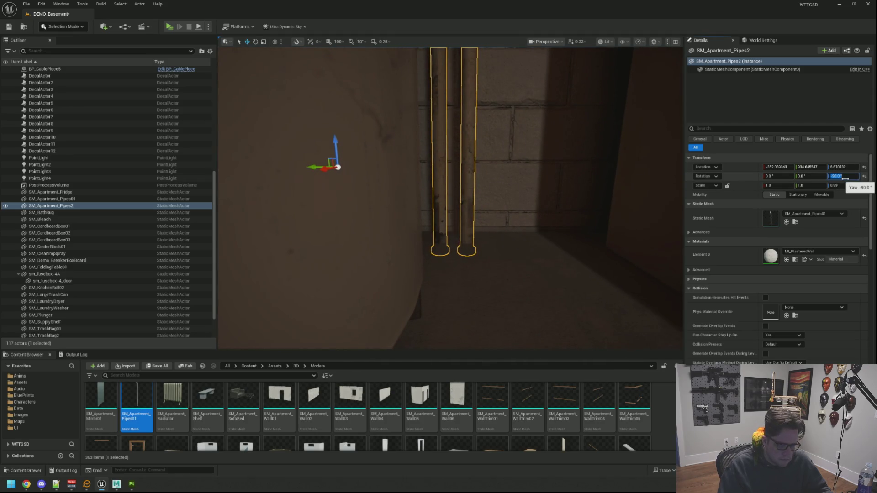
pyautogui.press('Return')
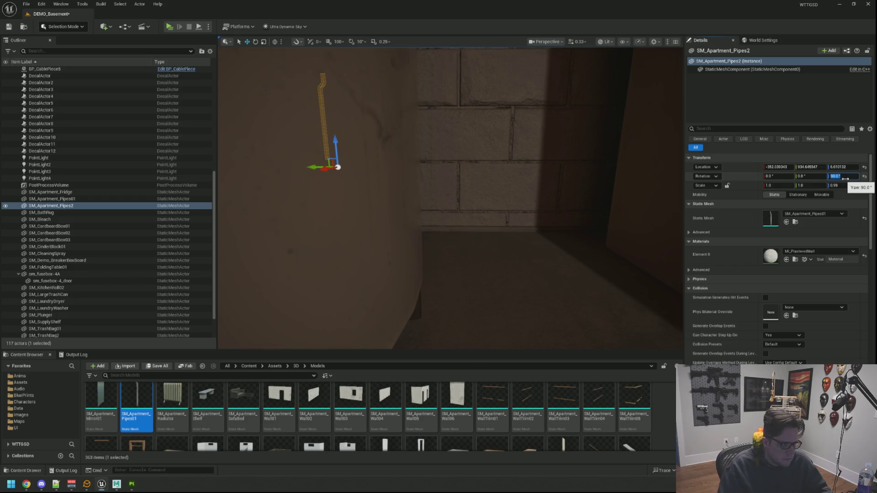
pyautogui.scroll(-8, 517, 150)
pyautogui.moveTo(539, 170)
pyautogui.mouseDown()
pyautogui.moveTo(349, 197)
pyautogui.moveTo(391, 219)
pyautogui.moveTo(526, 214)
pyautogui.moveTo(544, 190)
pyautogui.moveTo(615, 218)
pyautogui.moveTo(659, 288)
pyautogui.moveTo(624, 264)
pyautogui.moveTo(558, 264)
pyautogui.moveTo(634, 346)
pyautogui.mouseUp()
pyautogui.press('Escape')
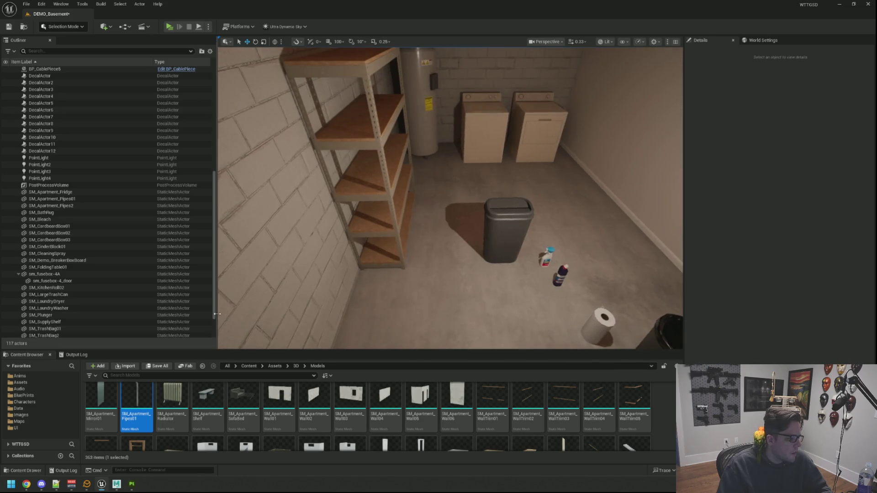
# Duplicate the pipe mesh as SM_Apartment_Pipes02 and inspect it in the Static Mesh Editor.
pyautogui.hotkey('ctrl', 'd')
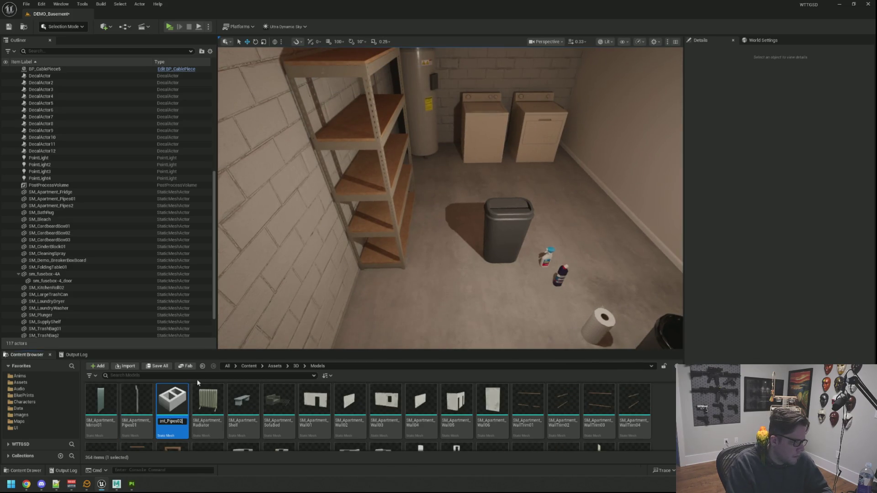
pyautogui.press('Return')
pyautogui.doubleClick(175, 388)
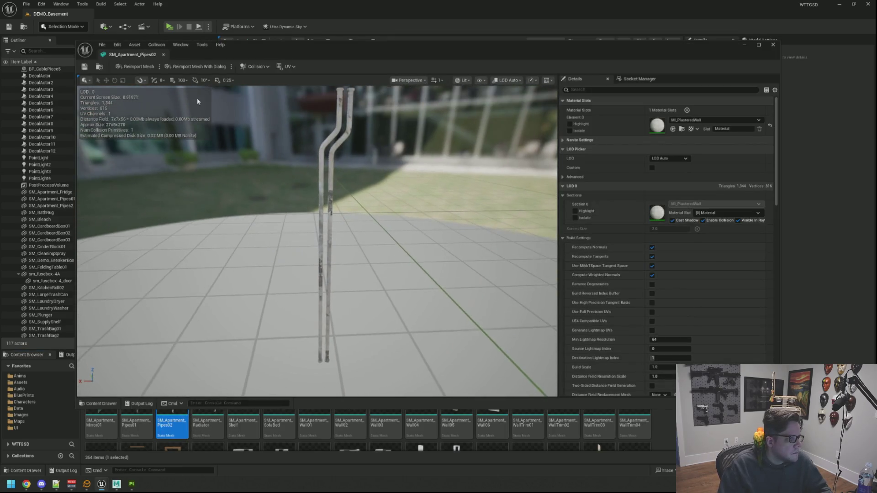
pyautogui.click(163, 55)
# Collapse the Walls folder and the sm_fusebox-4A group in the Outliner.
pyautogui.moveTo(388, 215)
pyautogui.mouseDown()
pyautogui.moveTo(387, 194)
pyautogui.moveTo(387, 242)
pyautogui.mouseUp()
pyautogui.scroll(9, 118, 195)
pyautogui.scroll(2, 118, 195)
pyautogui.click(25, 120)
pyautogui.scroll(-6, 80, 182)
pyautogui.click(18, 239)
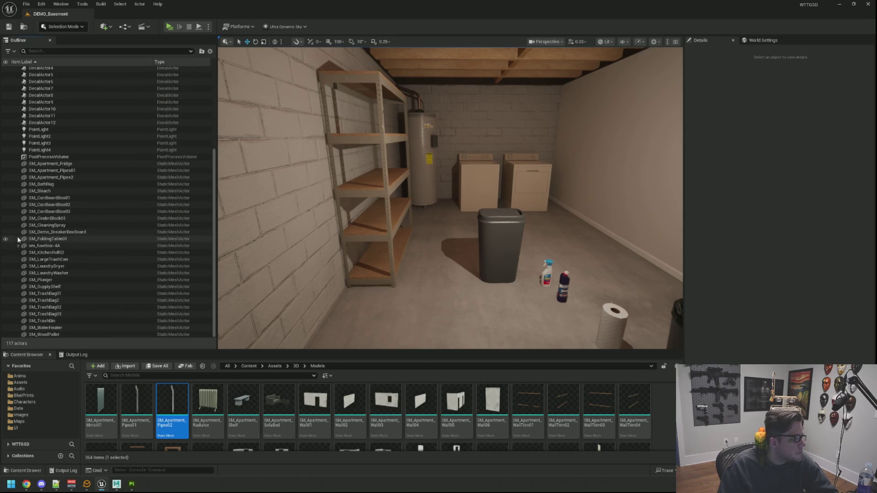
# Switch the viewport to Unlit and delete the old Apartment_Pipes2 pipe.
pyautogui.moveTo(347, 255); pyautogui.dragTo(515, 75)
pyautogui.click(606, 42)
pyautogui.click(608, 74)
pyautogui.moveTo(450, 198)
pyautogui.mouseDown()
pyautogui.moveTo(438, 237)
pyautogui.moveTo(424, 224)
pyautogui.mouseUp()
pyautogui.moveTo(449, 150)
pyautogui.mouseDown()
pyautogui.moveTo(450, 183)
pyautogui.moveTo(434, 174)
pyautogui.moveTo(449, 150)
pyautogui.mouseUp()
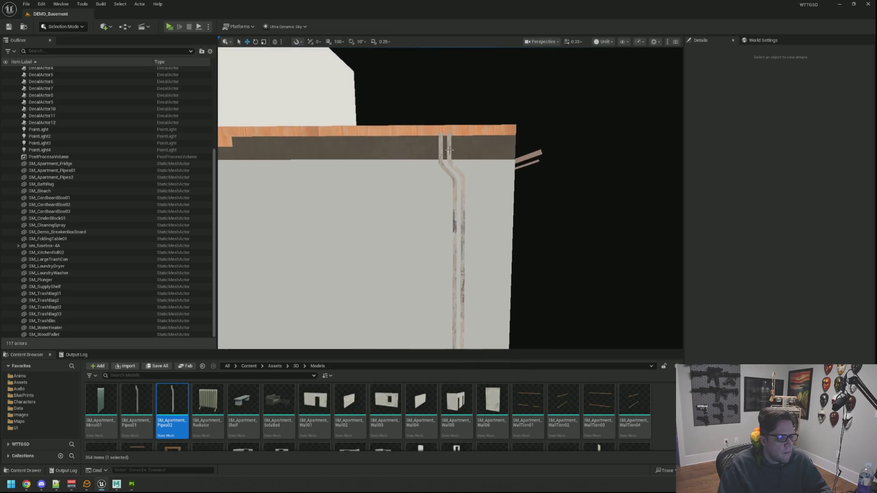
pyautogui.click(449, 150)
pyautogui.press('Delete')
# Place an SM_Apartment_Pipes02 instance into the basement level.
pyautogui.moveTo(449, 182)
pyautogui.mouseDown()
pyautogui.moveTo(429, 196)
pyautogui.moveTo(438, 192)
pyautogui.mouseUp()
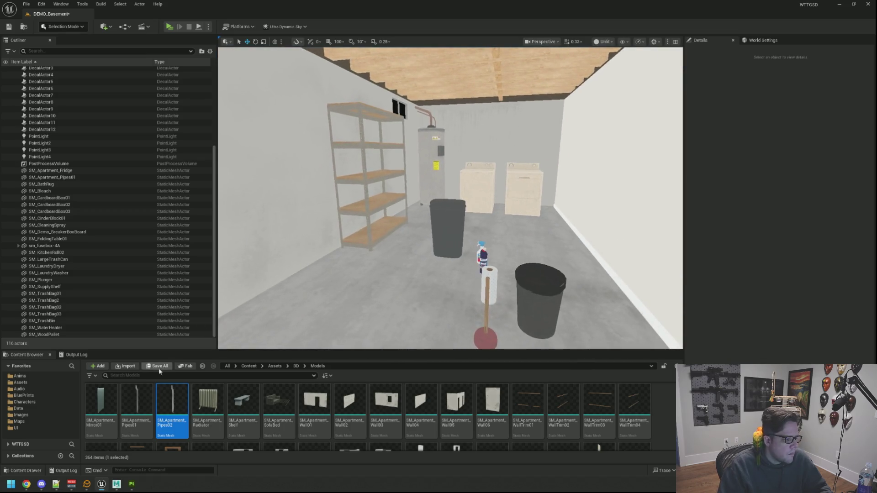
pyautogui.moveTo(172, 401)
pyautogui.mouseDown()
pyautogui.moveTo(448, 250)
pyautogui.moveTo(484, 244)
pyautogui.moveTo(471, 240)
pyautogui.mouseUp()
pyautogui.click(44, 27)
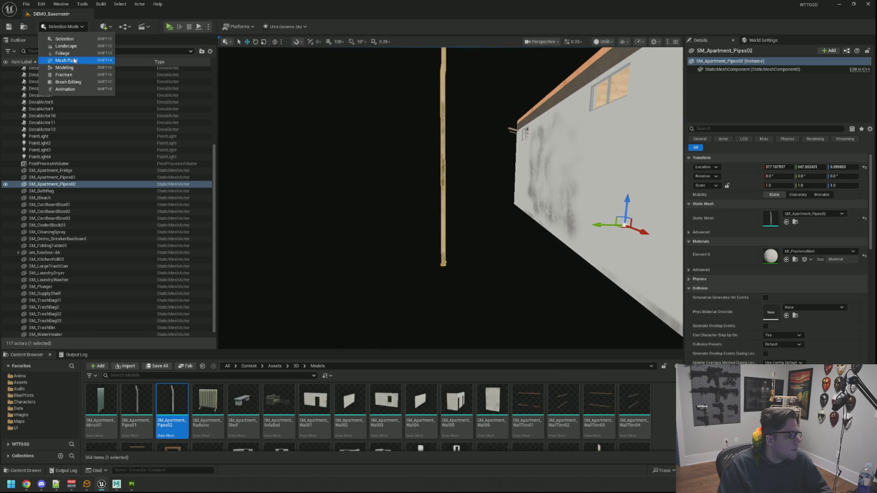
# Centre SM_Apartment_Pipes02's pivot with Modeling Mode's XForm Edit Pivot, then return to Selection Mode.
pyautogui.click(64, 68)
pyautogui.press('f')
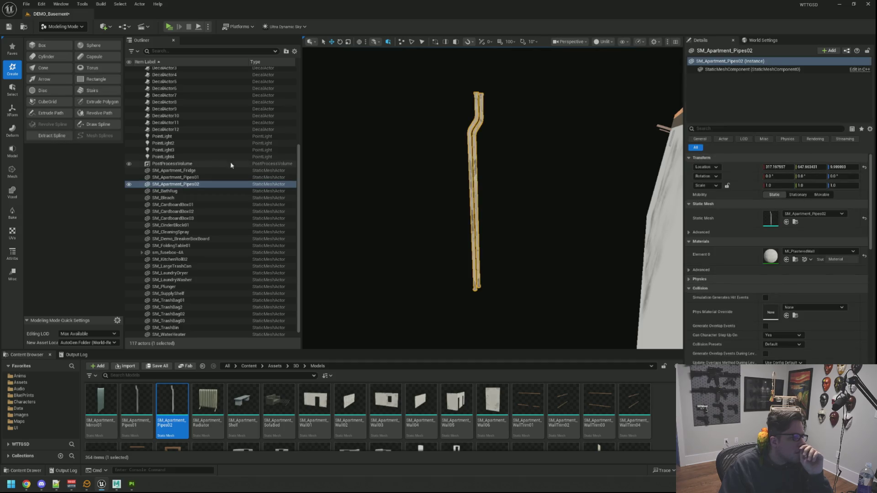
pyautogui.click(12, 89)
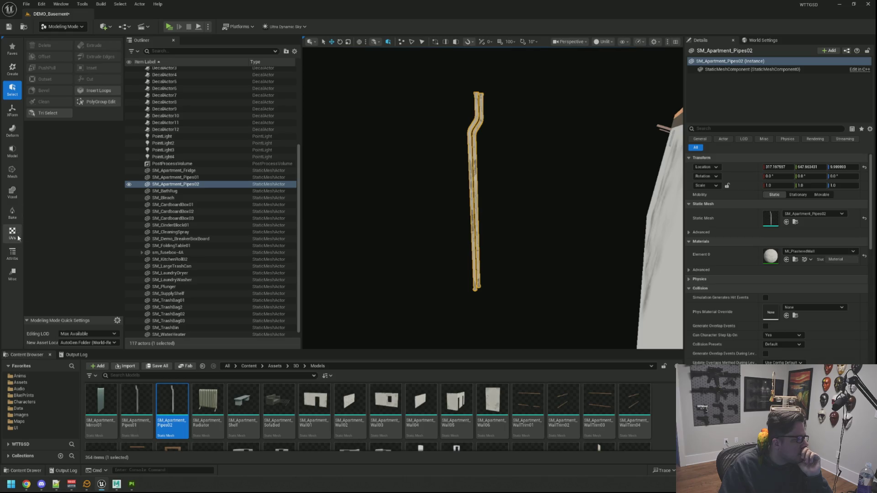
pyautogui.click(13, 110)
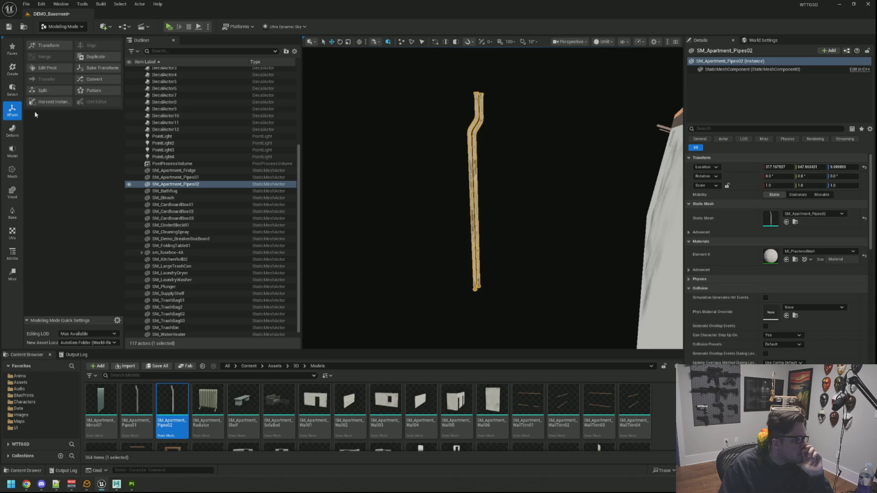
pyautogui.click(47, 68)
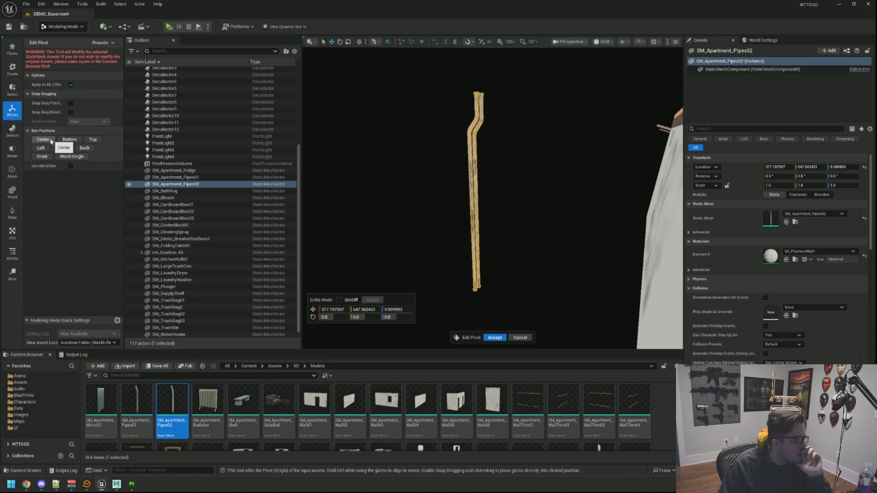
pyautogui.click(50, 140)
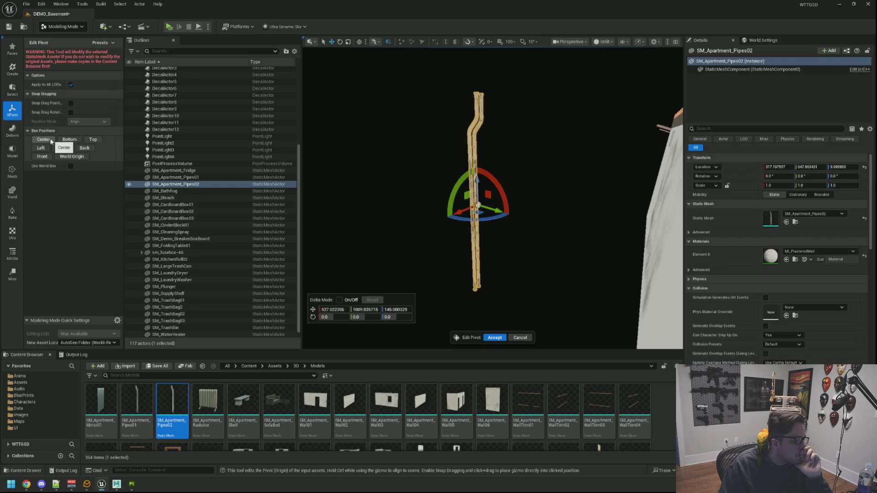
pyautogui.click(494, 338)
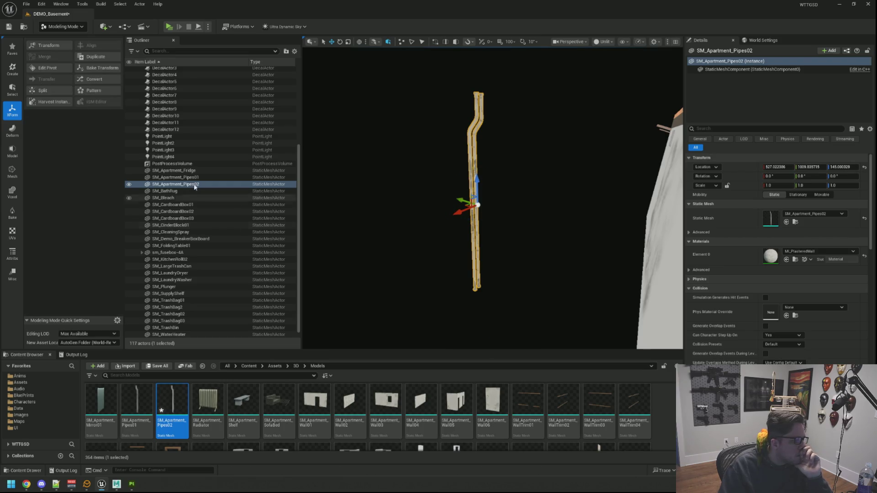
pyautogui.click(58, 28)
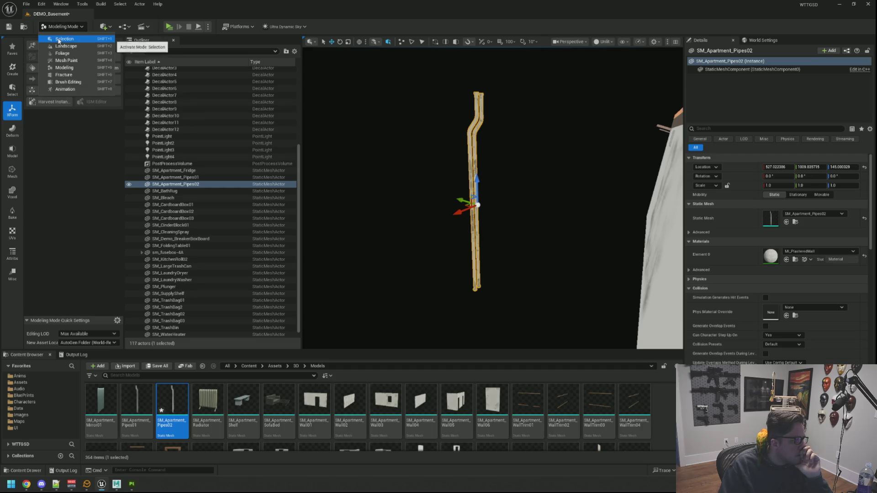
pyautogui.click(59, 40)
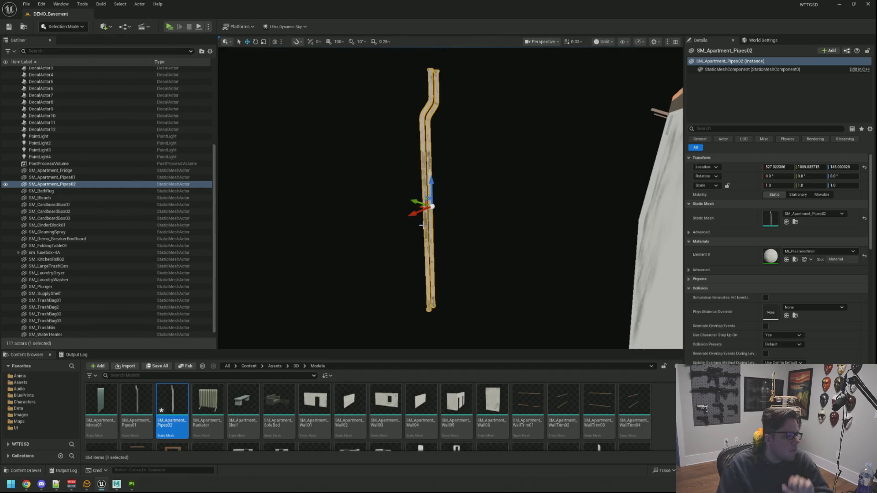
# Restore Lit shading in the viewport.
pyautogui.scroll(1, 452, 198)
pyautogui.moveTo(450, 198)
pyautogui.mouseDown()
pyautogui.moveTo(455, 238)
pyautogui.moveTo(449, 215)
pyautogui.moveTo(447, 224)
pyautogui.moveTo(332, 213)
pyautogui.moveTo(648, 100)
pyautogui.moveTo(669, 80)
pyautogui.mouseUp()
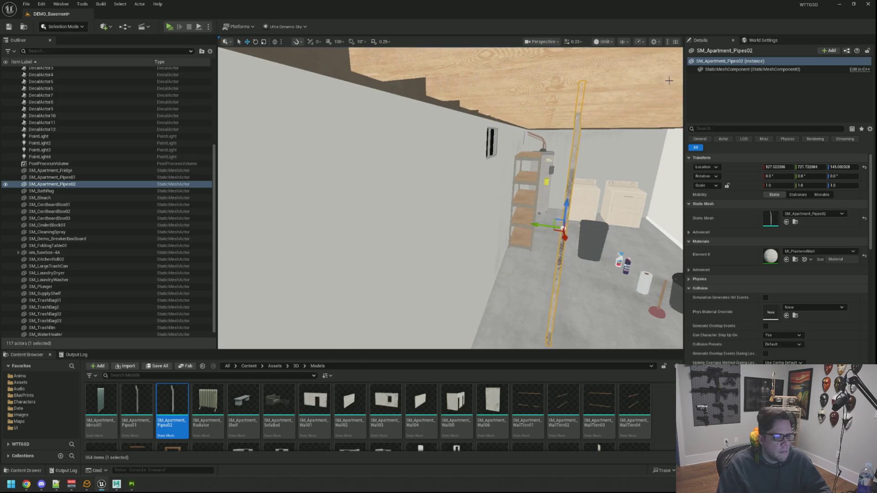
pyautogui.click(601, 42)
pyautogui.click(612, 70)
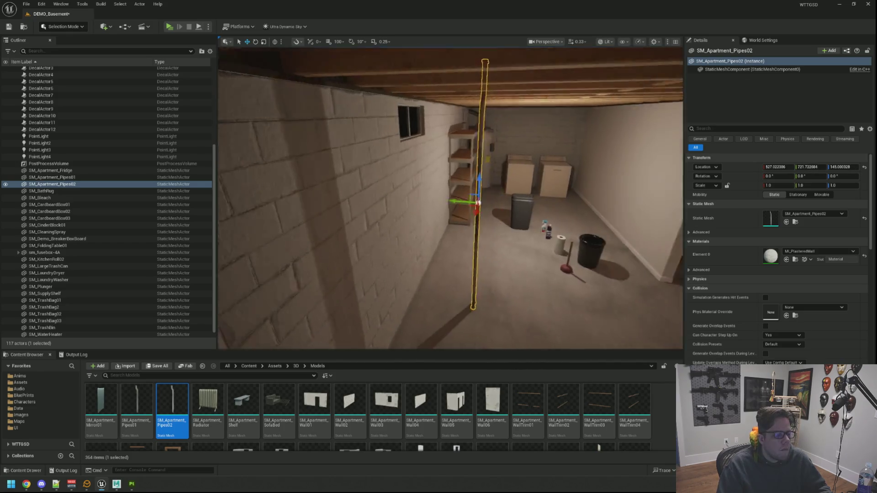
# Put SM_Apartment_Pipes02 beside the water heater, turned 90° with Z scale 0.98.
pyautogui.hotkey('ctrl', 'z')
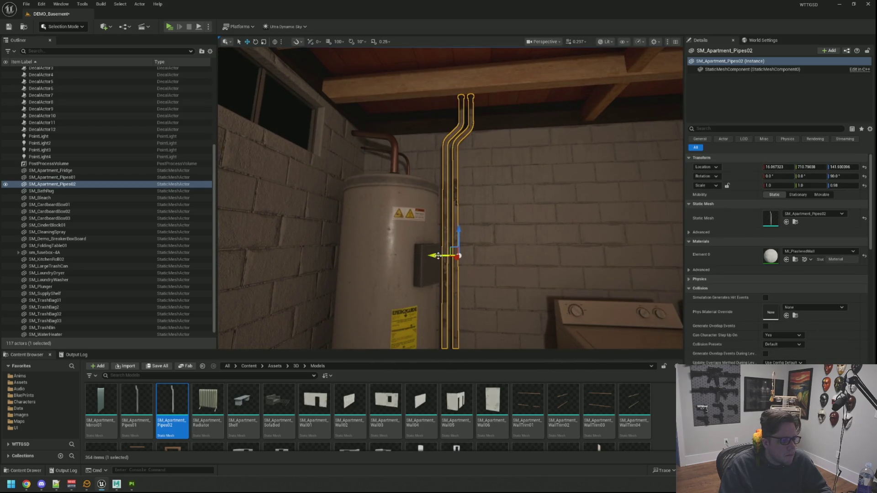
pyautogui.press('Escape')
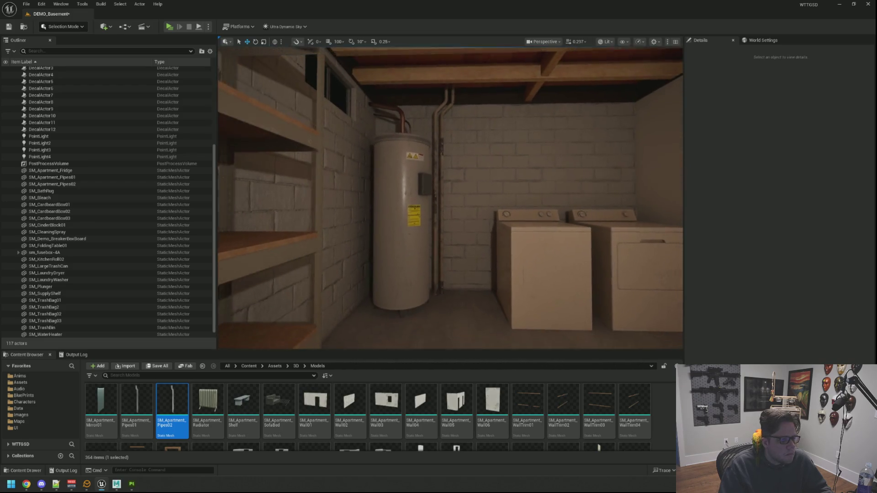
pyautogui.click(493, 210)
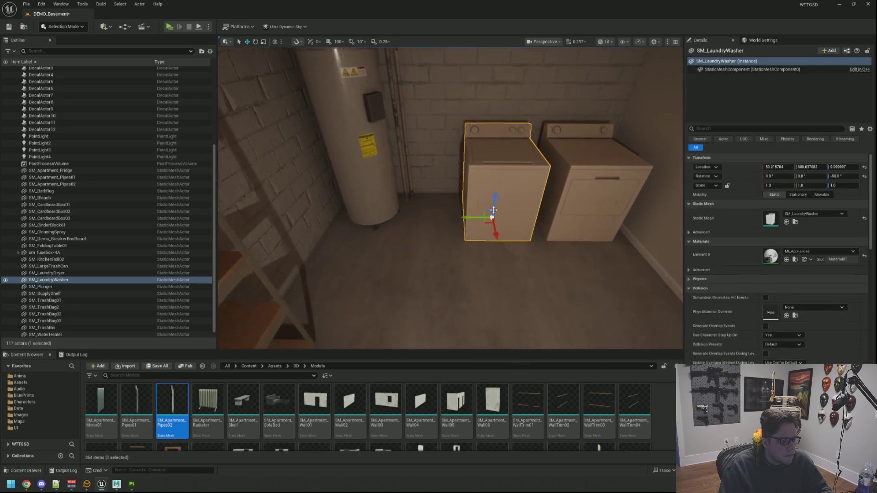
pyautogui.press('Escape')
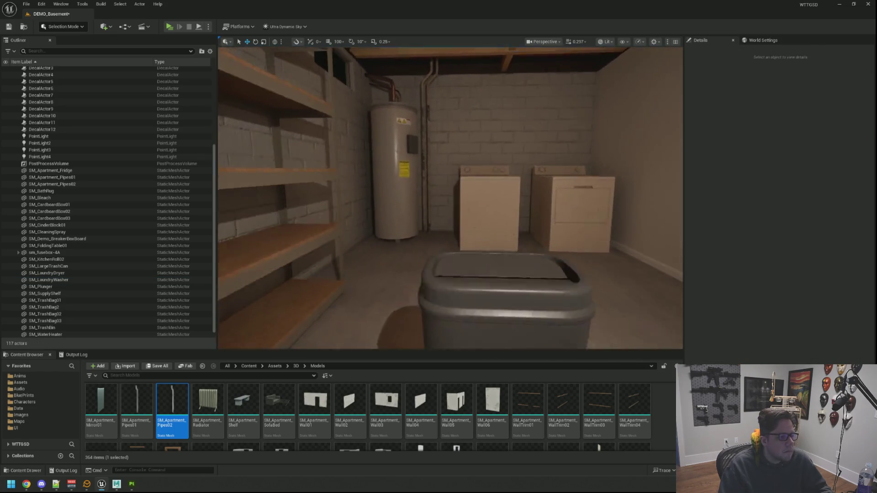
pyautogui.moveTo(442, 211)
pyautogui.mouseDown()
pyautogui.moveTo(427, 178)
pyautogui.moveTo(436, 207)
pyautogui.moveTo(428, 228)
pyautogui.moveTo(417, 223)
pyautogui.mouseUp()
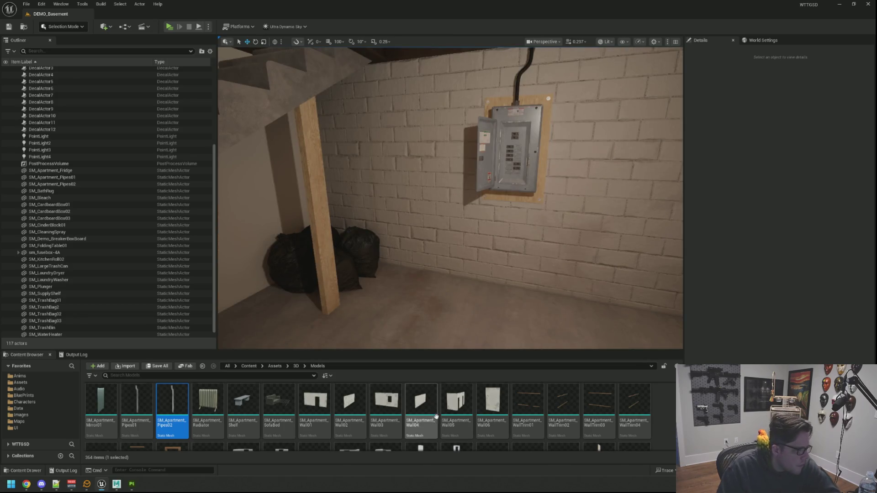
pyautogui.scroll(2, 456, 411)
pyautogui.scroll(-5, 653, 391)
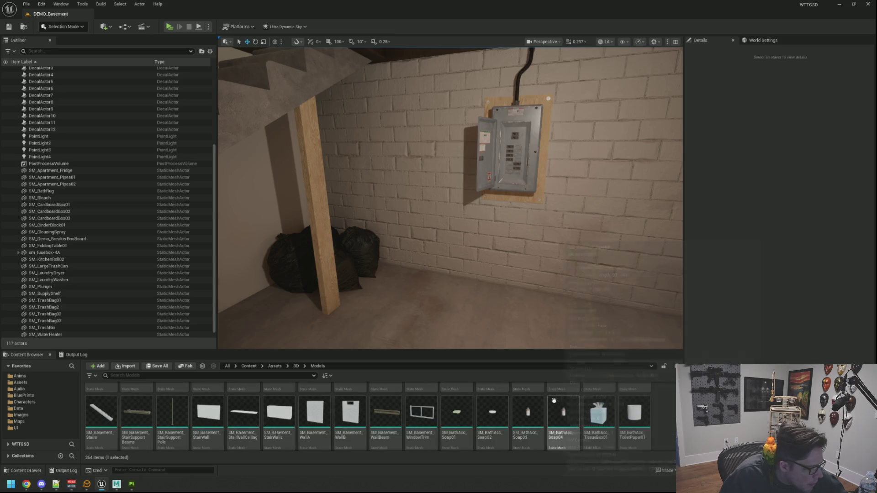
pyautogui.scroll(-1, 519, 410)
pyautogui.scroll(-2, 520, 409)
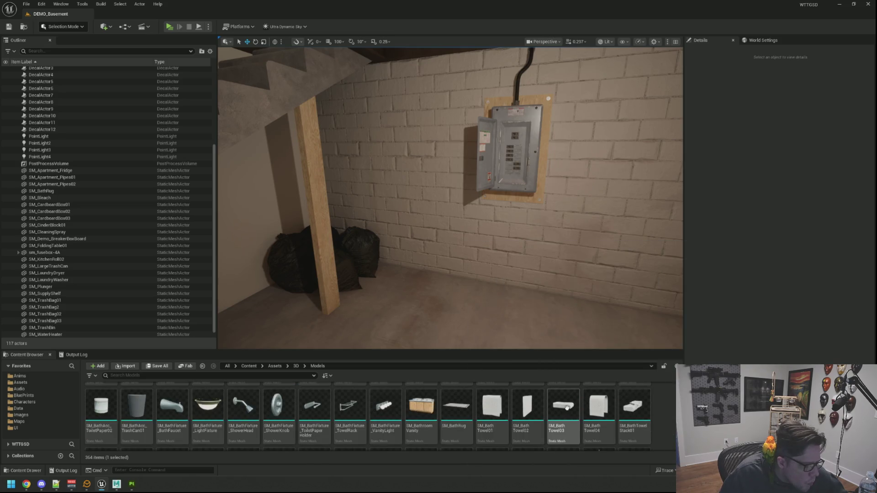
pyautogui.click(660, 409)
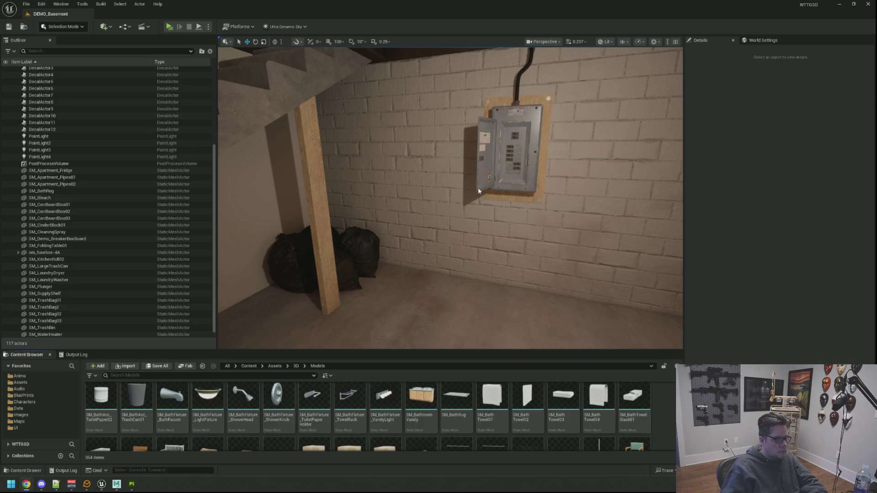
pyautogui.moveTo(478, 191); pyautogui.dragTo(552, 270)
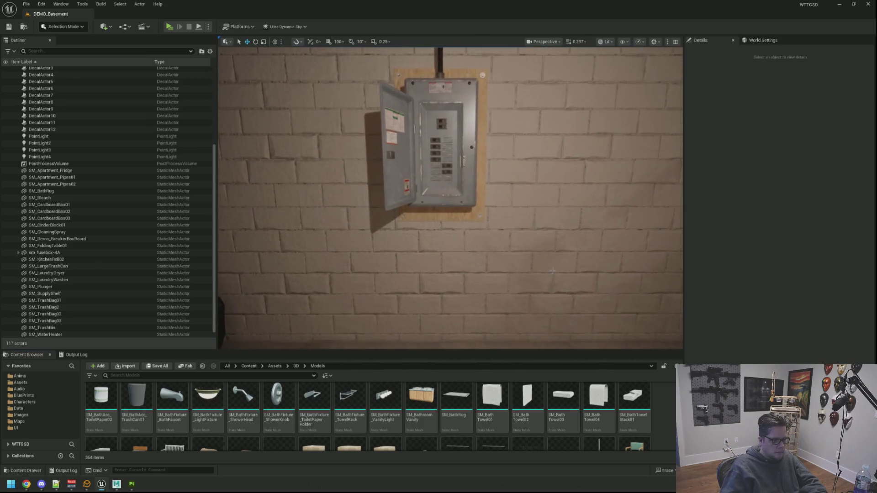
pyautogui.scroll(-2, 668, 409)
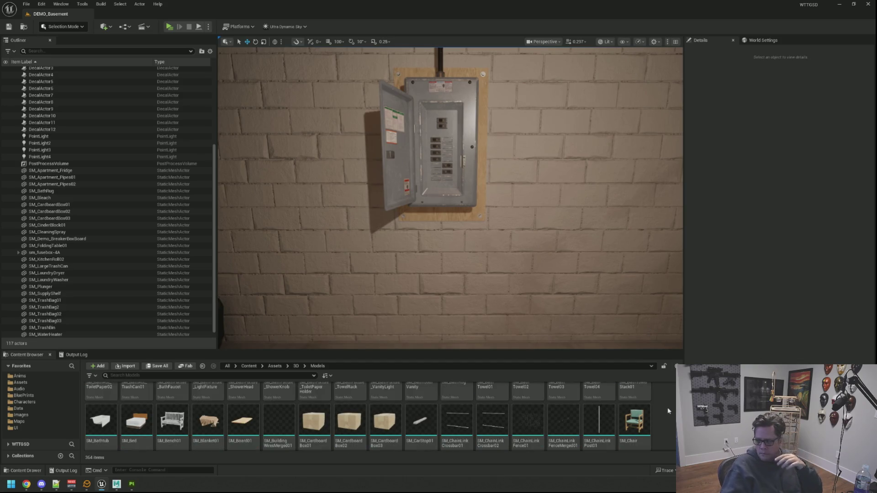
pyautogui.moveTo(643, 412)
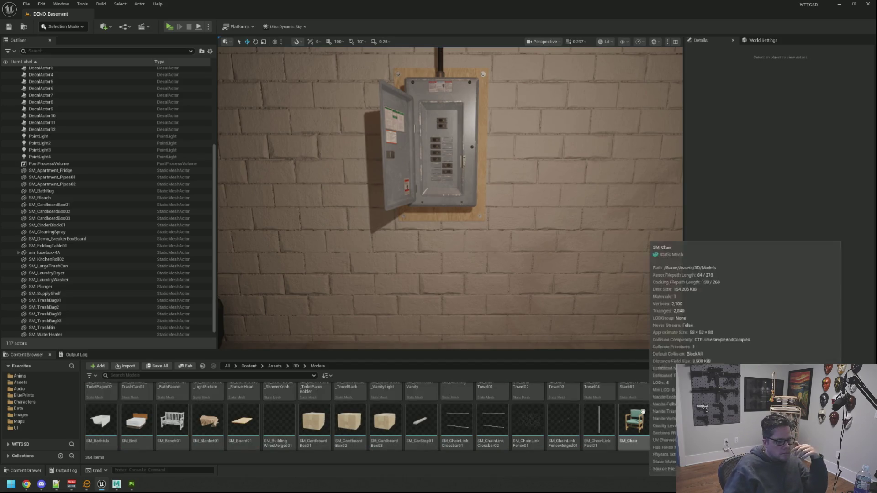
pyautogui.scroll(-2, 657, 413)
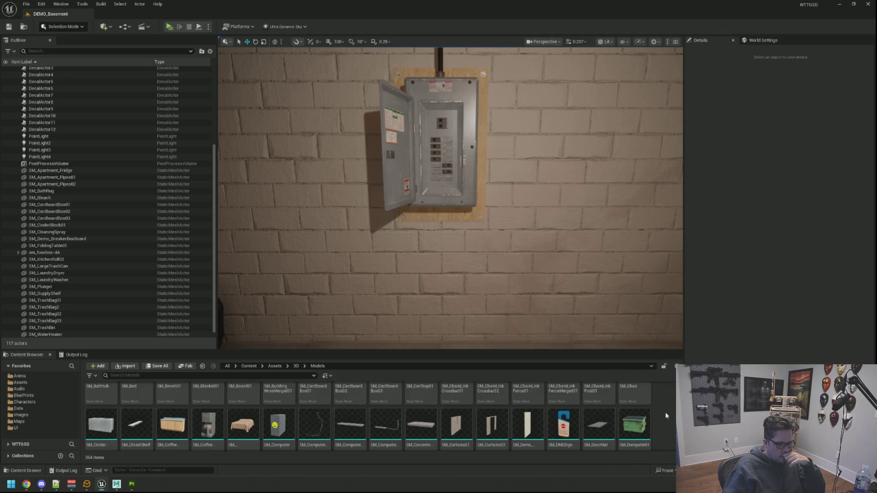
pyautogui.scroll(-1, 665, 416)
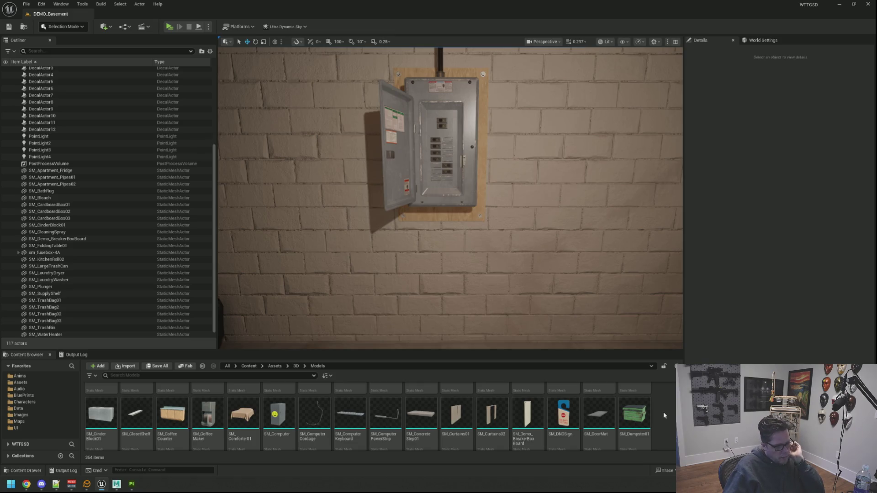
pyautogui.scroll(-1, 665, 416)
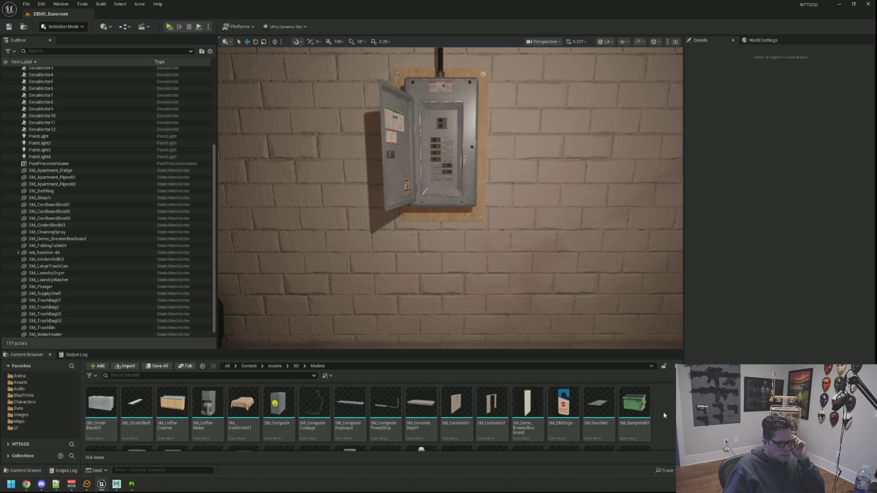
pyautogui.scroll(-5, 664, 415)
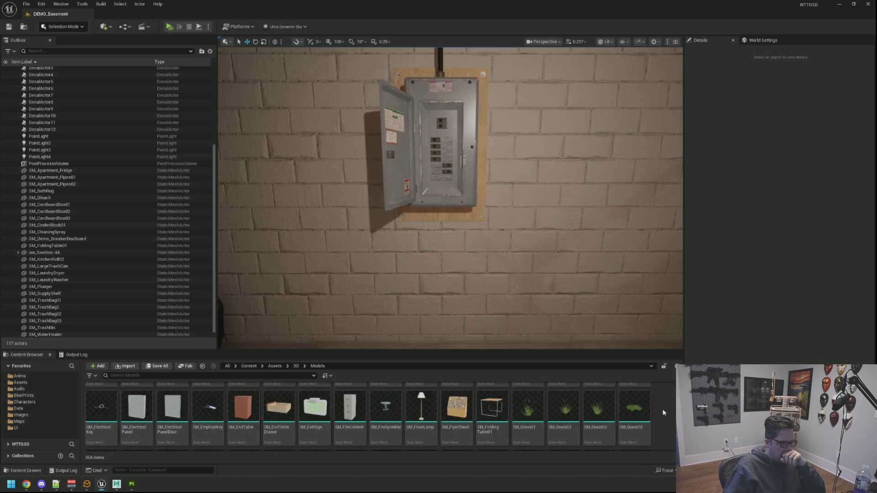
pyautogui.scroll(-3, 663, 412)
pyautogui.scroll(-2, 664, 413)
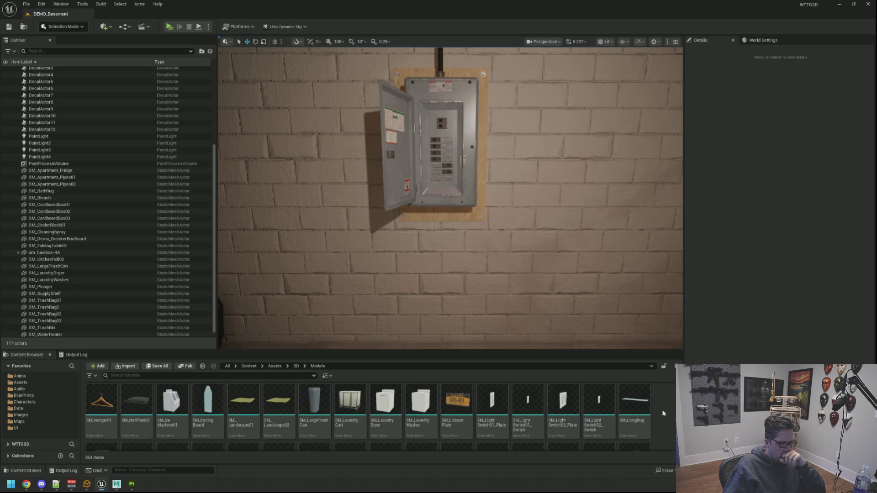
pyautogui.scroll(-2, 664, 413)
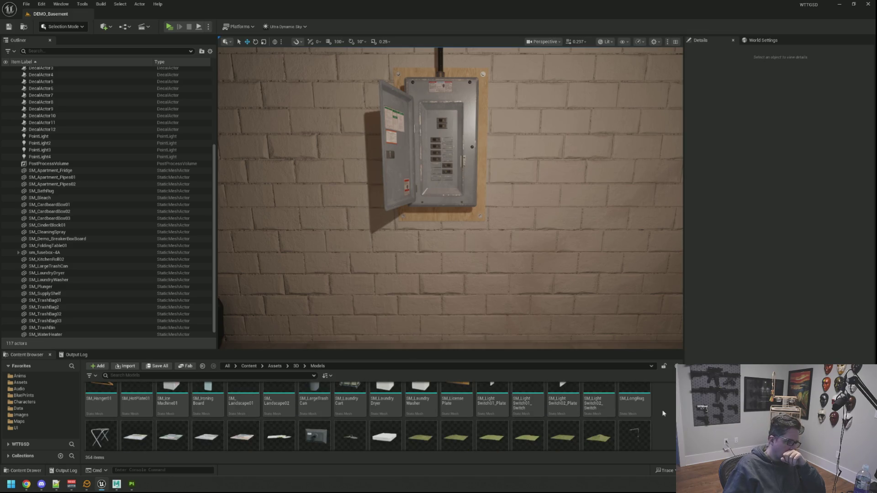
pyautogui.scroll(-2, 664, 414)
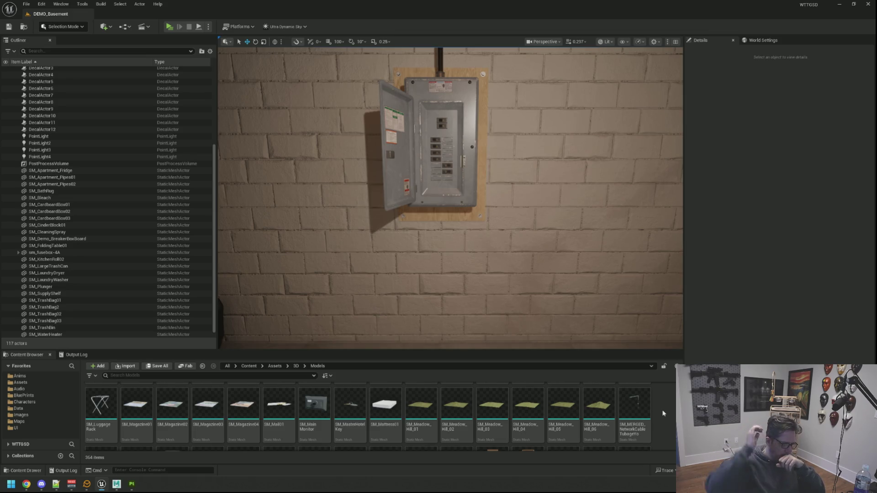
pyautogui.moveTo(457, 183)
pyautogui.mouseDown()
pyautogui.moveTo(438, 215)
pyautogui.moveTo(438, 201)
pyautogui.mouseUp()
pyautogui.moveTo(279, 404)
pyautogui.mouseDown()
pyautogui.moveTo(441, 293)
pyautogui.moveTo(441, 302)
pyautogui.mouseUp()
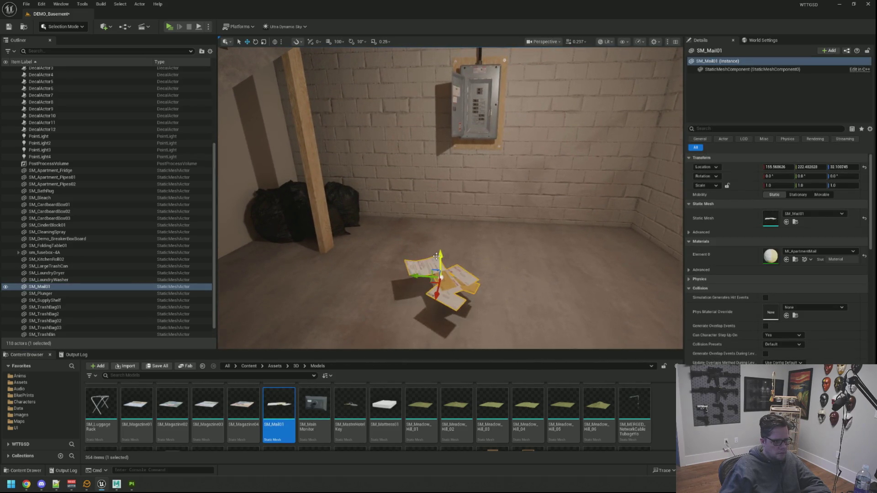
pyautogui.press('f')
pyautogui.press('Escape')
pyautogui.moveTo(481, 256)
pyautogui.mouseDown()
pyautogui.moveTo(482, 222)
pyautogui.moveTo(482, 269)
pyautogui.moveTo(486, 178)
pyautogui.mouseUp()
pyautogui.scroll(10, 481, 222)
pyautogui.scroll(-6, 481, 223)
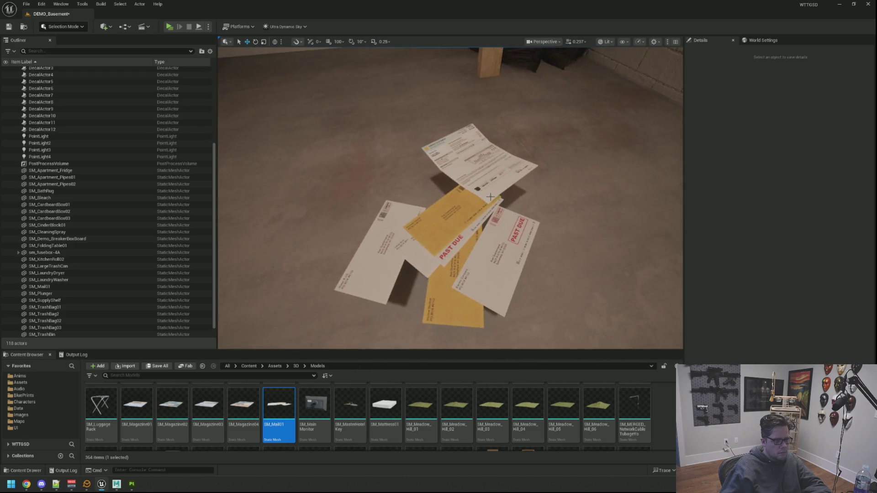
pyautogui.click(486, 178)
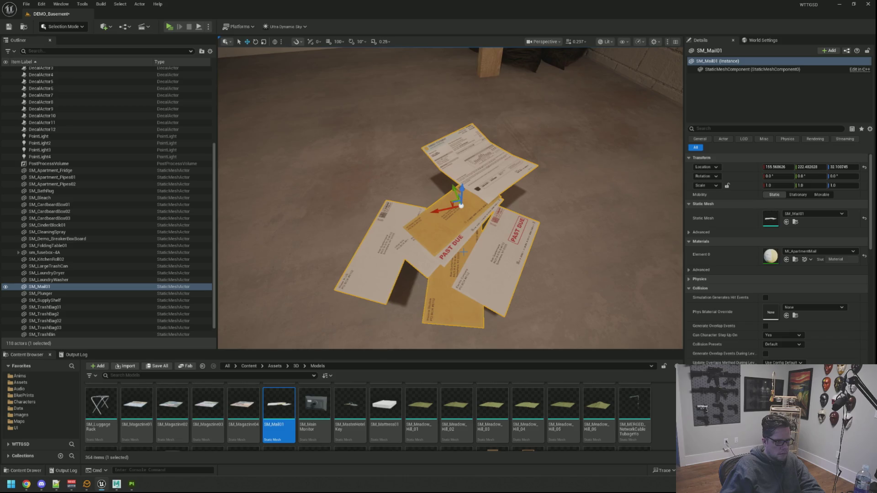
pyautogui.press('Delete')
pyautogui.moveTo(243, 404)
pyautogui.mouseDown()
pyautogui.moveTo(376, 328)
pyautogui.moveTo(449, 259)
pyautogui.mouseUp()
pyautogui.press('Delete')
pyautogui.moveTo(377, 396)
pyautogui.mouseDown()
pyautogui.moveTo(442, 256)
pyautogui.moveTo(443, 273)
pyautogui.mouseUp()
pyautogui.scroll(-3, 443, 273)
pyautogui.press('Escape')
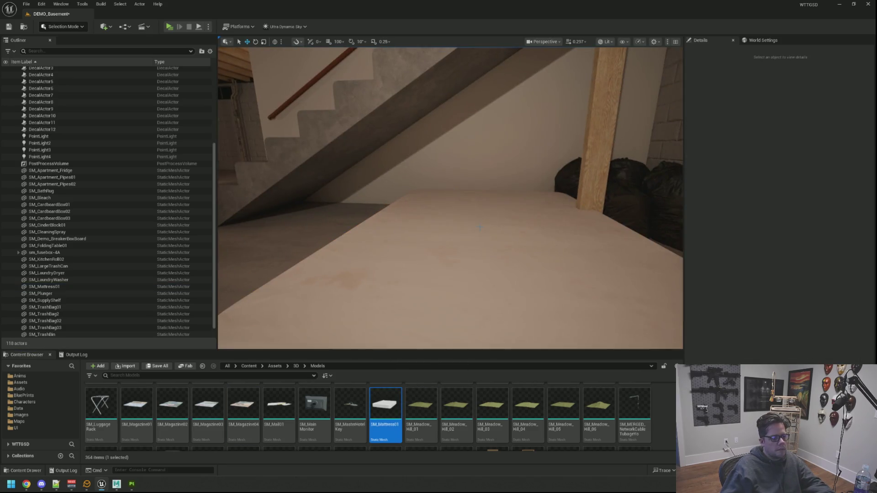
pyautogui.scroll(-5, 480, 227)
pyautogui.moveTo(479, 227); pyautogui.dragTo(474, 222)
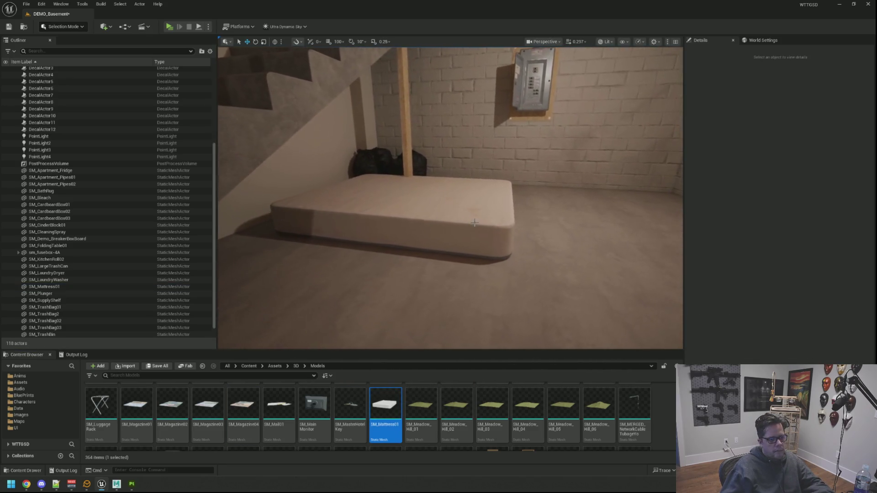
pyautogui.click(474, 223)
pyautogui.moveTo(470, 224); pyautogui.dragTo(512, 262)
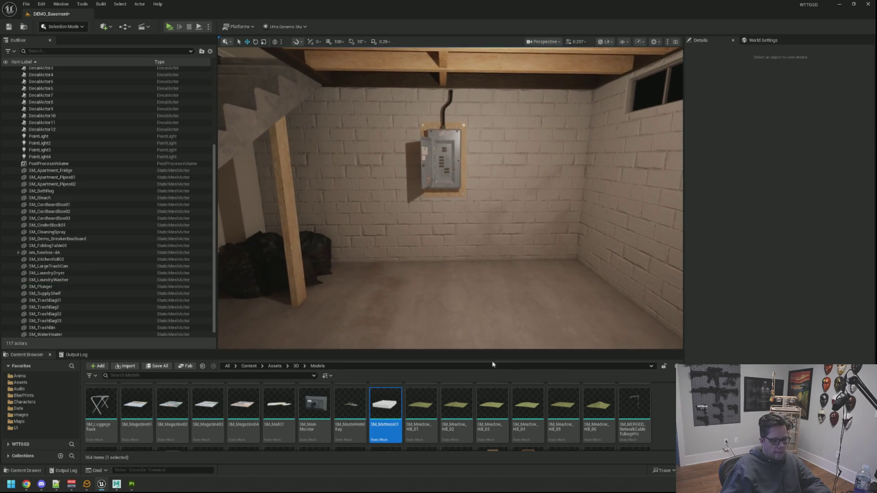
# Scroll the Models folder down to the SM_Powerline meshes.
pyautogui.scroll(-1, 655, 408)
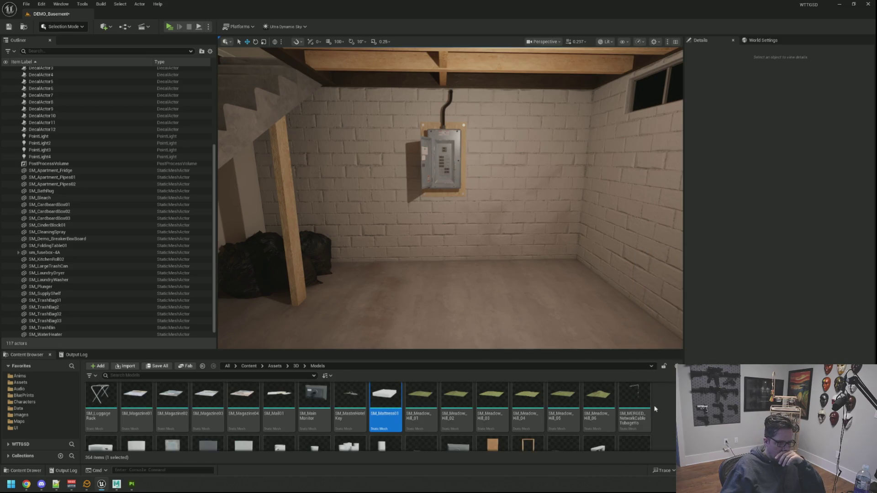
pyautogui.scroll(-5, 654, 417)
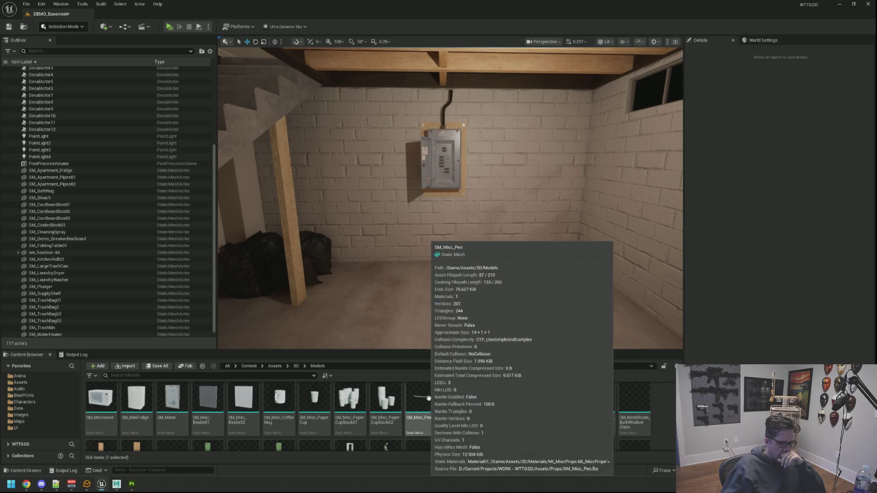
pyautogui.scroll(-4, 669, 404)
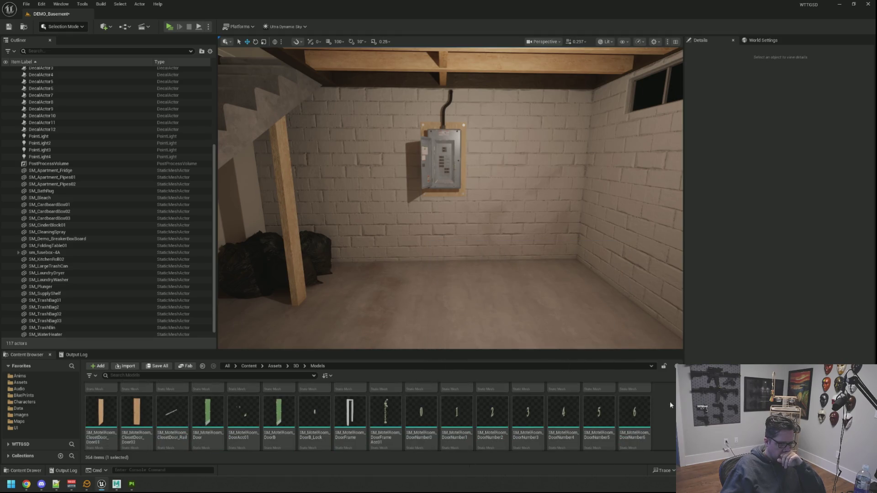
pyautogui.scroll(-3, 670, 404)
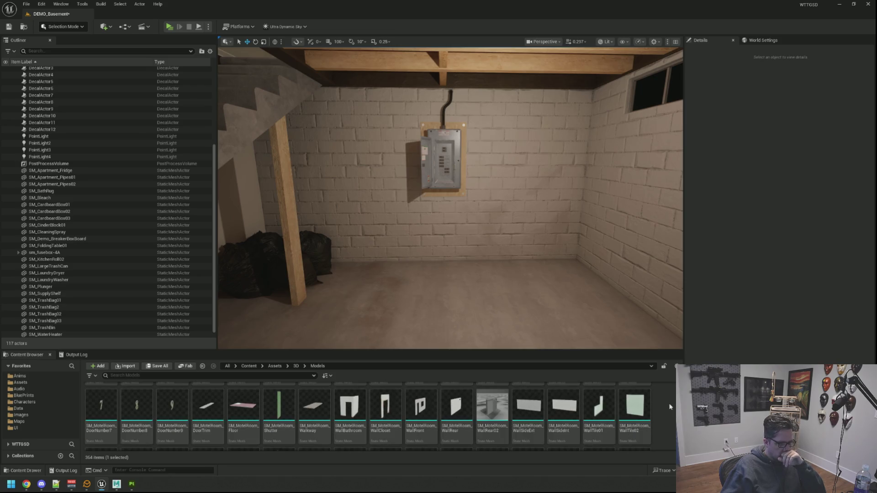
pyautogui.scroll(-3, 669, 406)
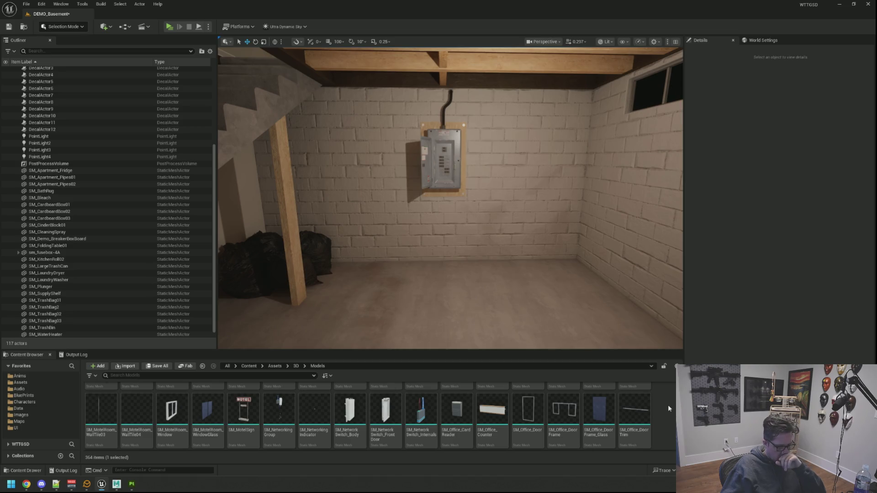
pyautogui.scroll(-3, 668, 408)
pyautogui.scroll(-3, 667, 409)
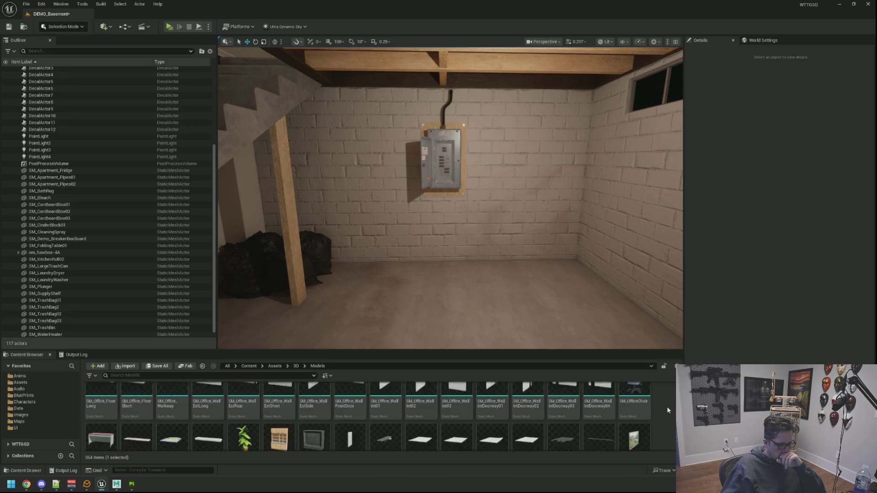
pyautogui.scroll(-3, 658, 409)
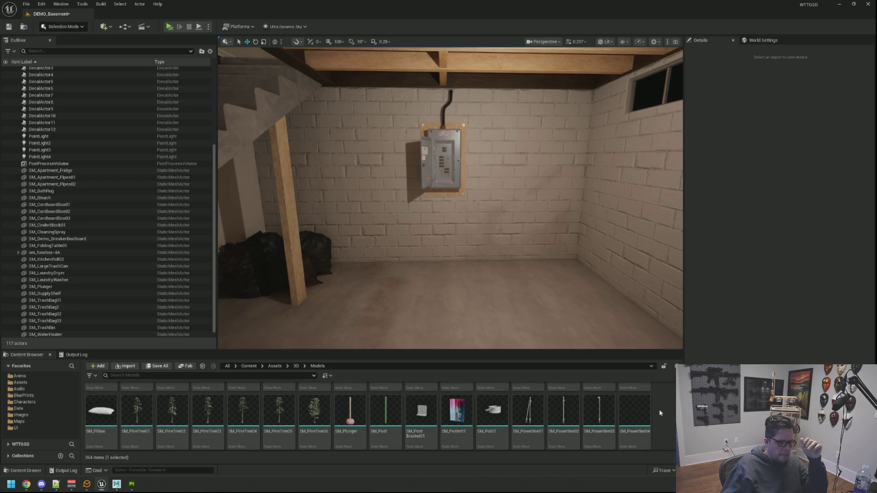
# Preview the SM_Powerline04 mesh, then close it and deselect the asset.
pyautogui.click(631, 410)
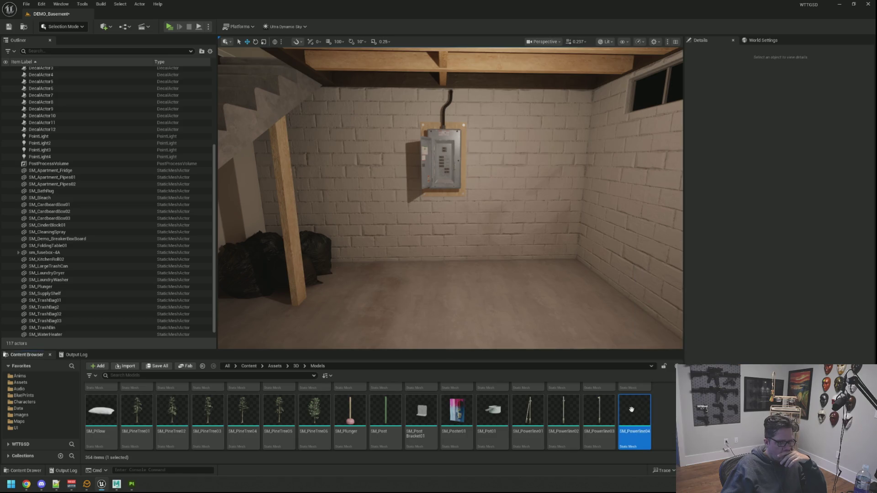
pyautogui.doubleClick(632, 413)
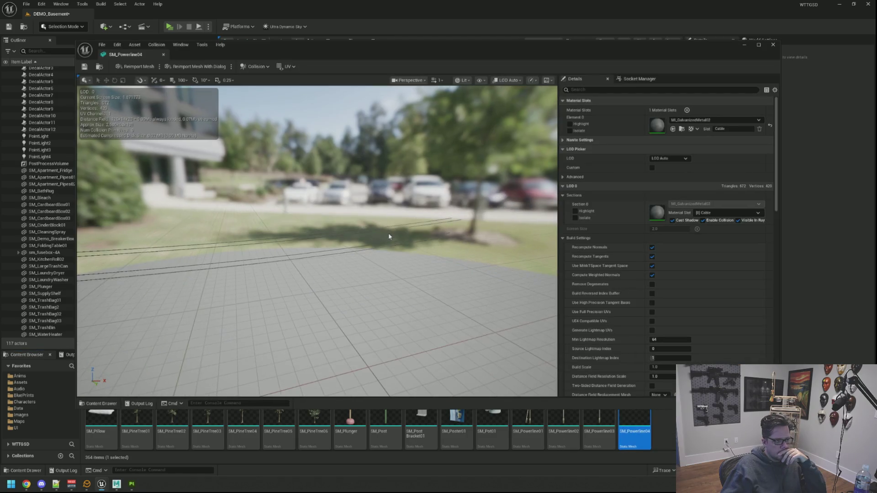
pyautogui.scroll(-3, 393, 236)
pyautogui.click(773, 45)
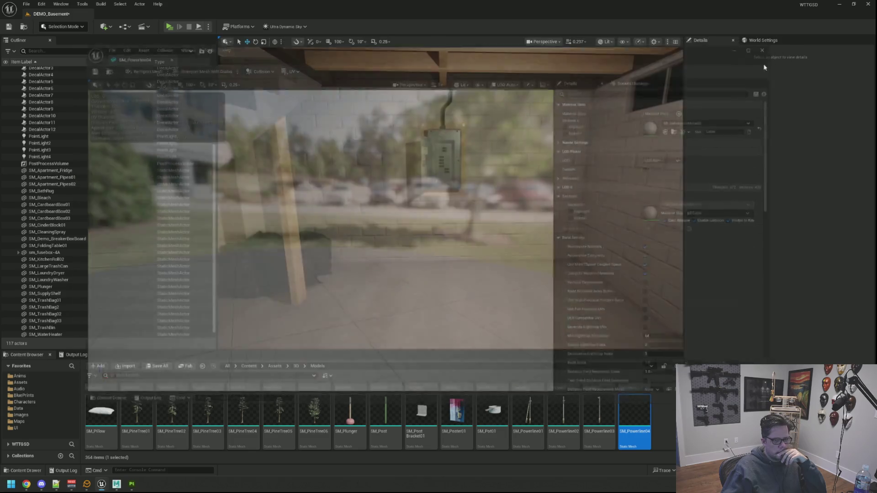
pyautogui.scroll(-2, 468, 411)
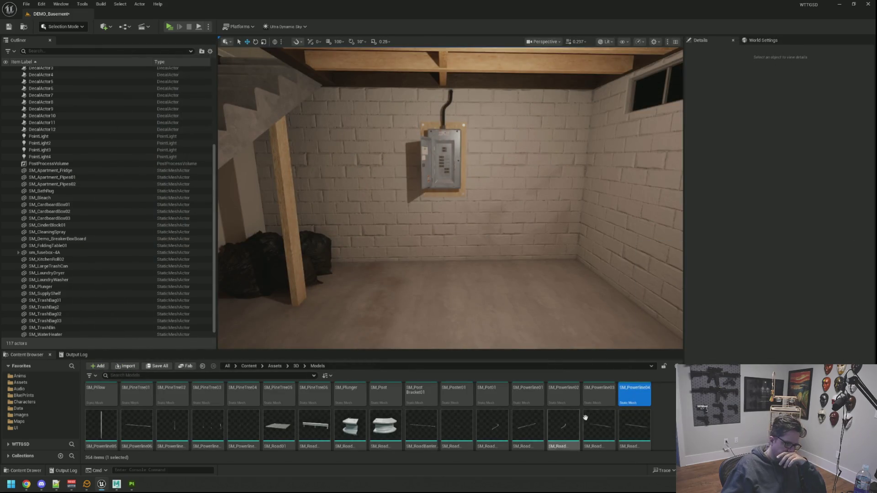
pyautogui.click(664, 423)
# Move closer to the breaker box wall and scroll the models to the SM_Util wall-wire meshes.
pyautogui.scroll(-2, 662, 422)
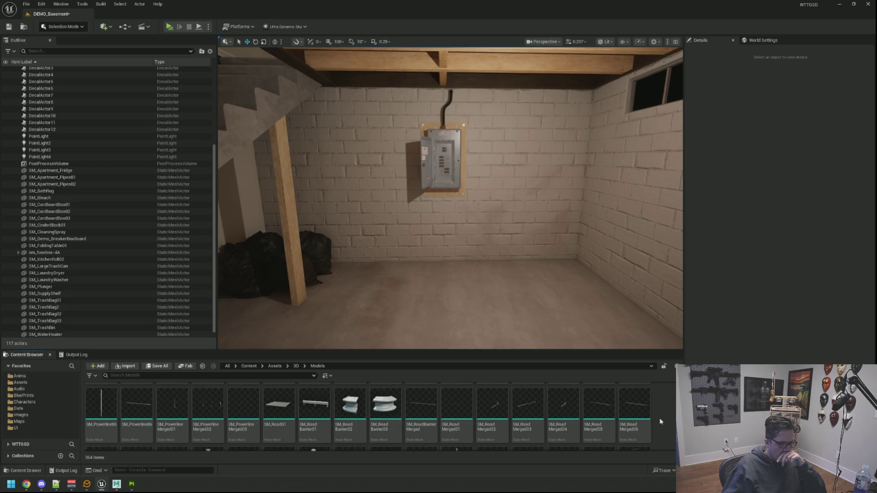
pyautogui.moveTo(457, 274)
pyautogui.mouseDown()
pyautogui.moveTo(438, 320)
pyautogui.moveTo(366, 301)
pyautogui.moveTo(334, 304)
pyautogui.moveTo(375, 299)
pyautogui.moveTo(338, 299)
pyautogui.moveTo(337, 288)
pyautogui.moveTo(352, 285)
pyautogui.moveTo(340, 274)
pyautogui.moveTo(388, 281)
pyautogui.moveTo(393, 269)
pyautogui.moveTo(389, 299)
pyautogui.mouseUp()
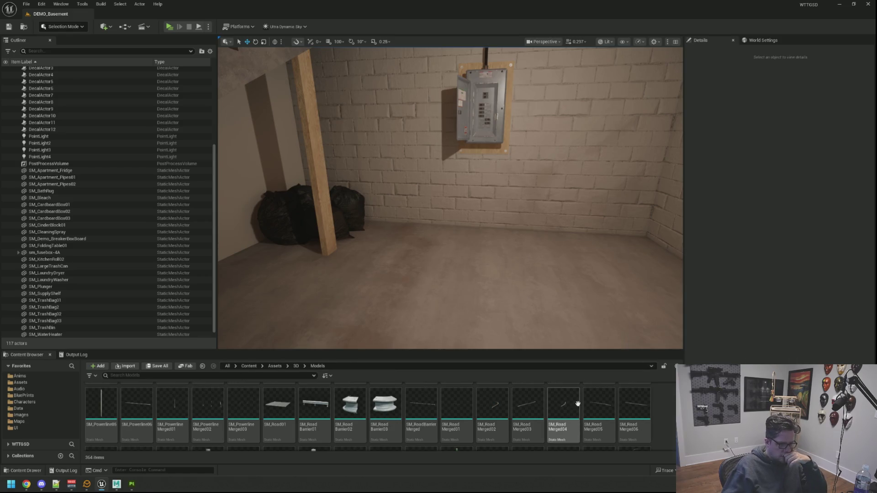
pyautogui.scroll(-5, 616, 410)
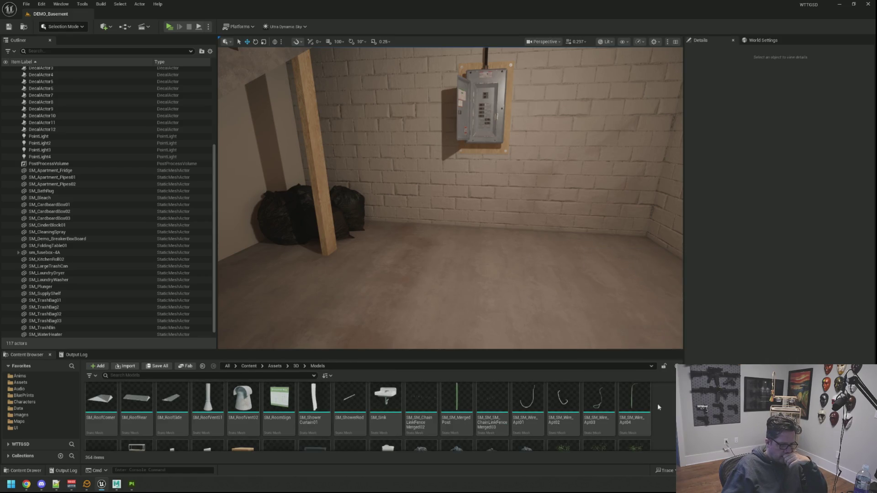
pyautogui.scroll(1, 656, 404)
pyautogui.scroll(-3, 656, 404)
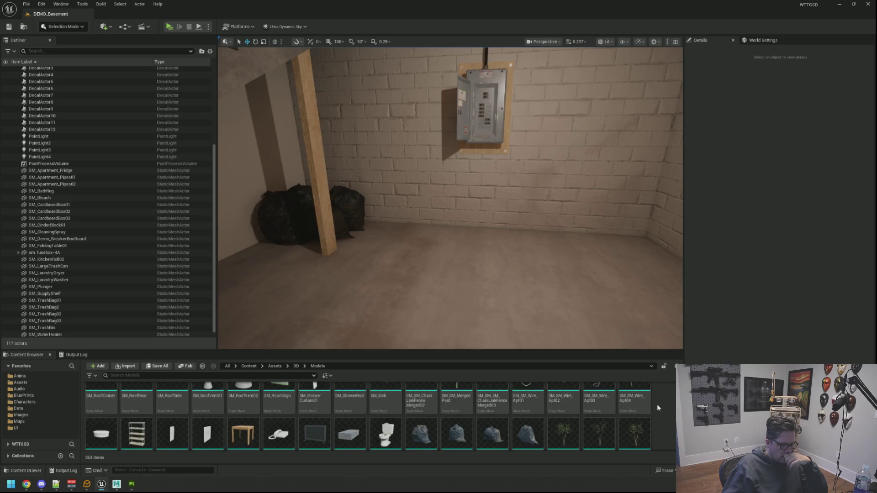
pyautogui.scroll(-8, 656, 405)
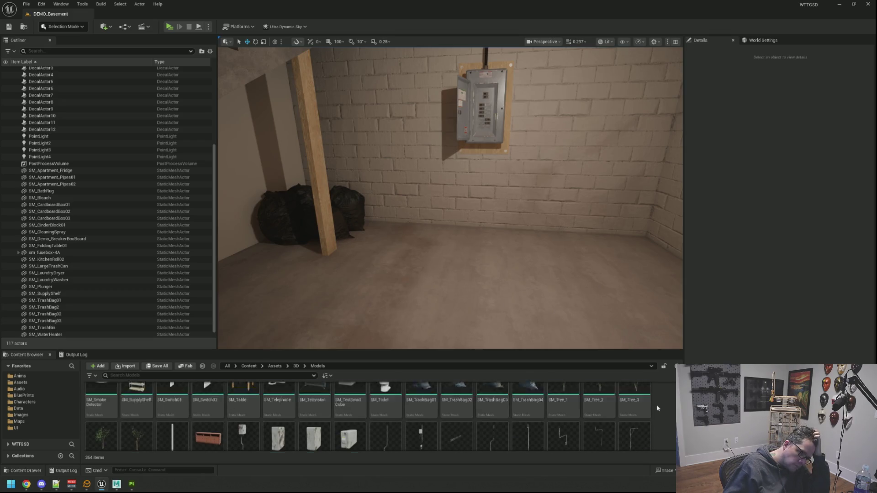
# Place SM_Util_Wall_Wire_01, SM_Util_Wall_Wire_03 and another conduit run by the breaker box.
pyautogui.moveTo(385, 406)
pyautogui.mouseDown()
pyautogui.moveTo(434, 356)
pyautogui.moveTo(478, 261)
pyautogui.moveTo(446, 221)
pyautogui.moveTo(420, 229)
pyautogui.mouseUp()
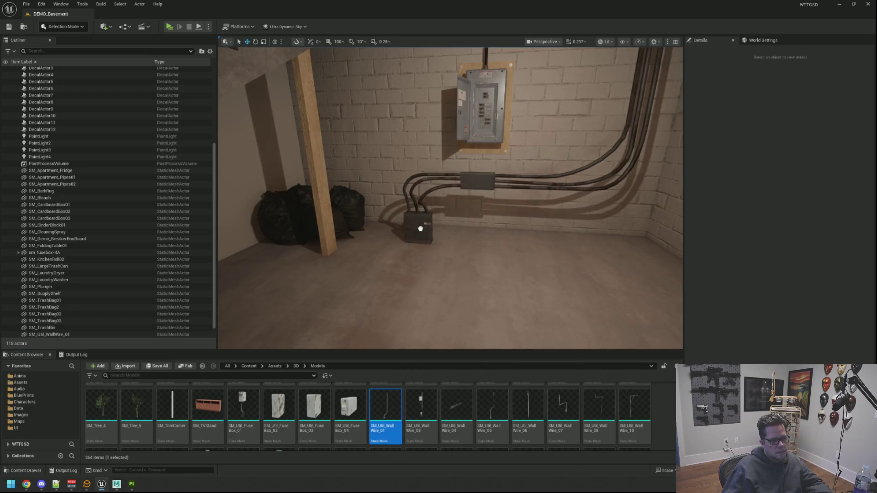
pyautogui.scroll(-5, 431, 234)
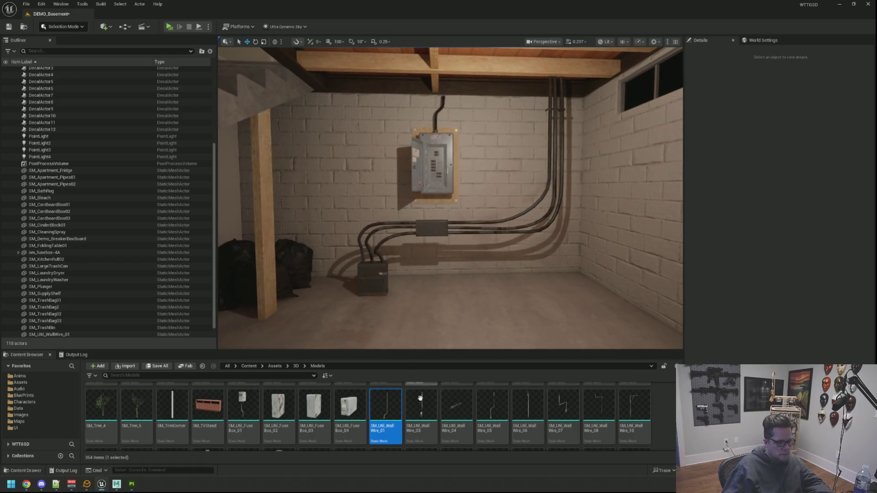
pyautogui.moveTo(420, 407); pyautogui.dragTo(466, 318)
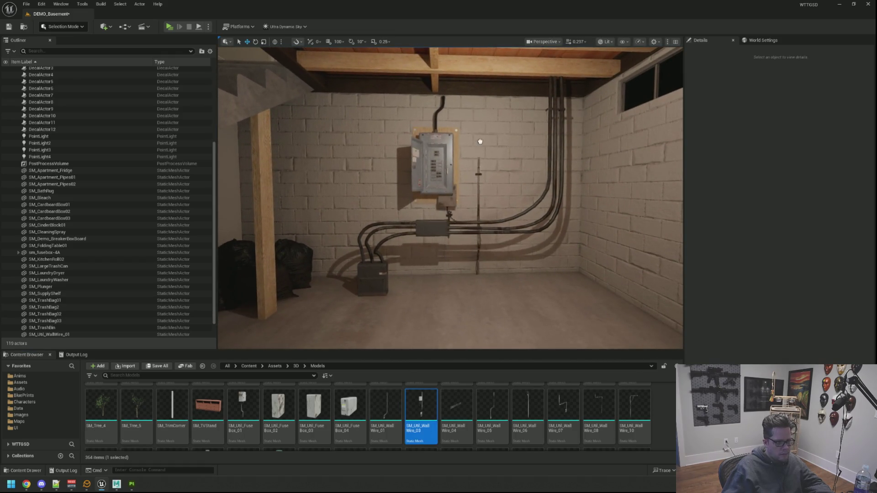
pyautogui.scroll(6, 513, 102)
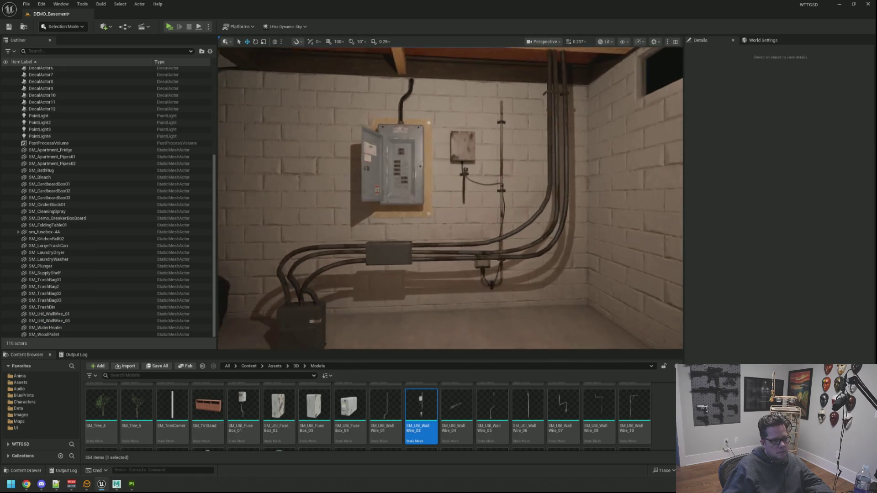
pyautogui.scroll(8, 450, 198)
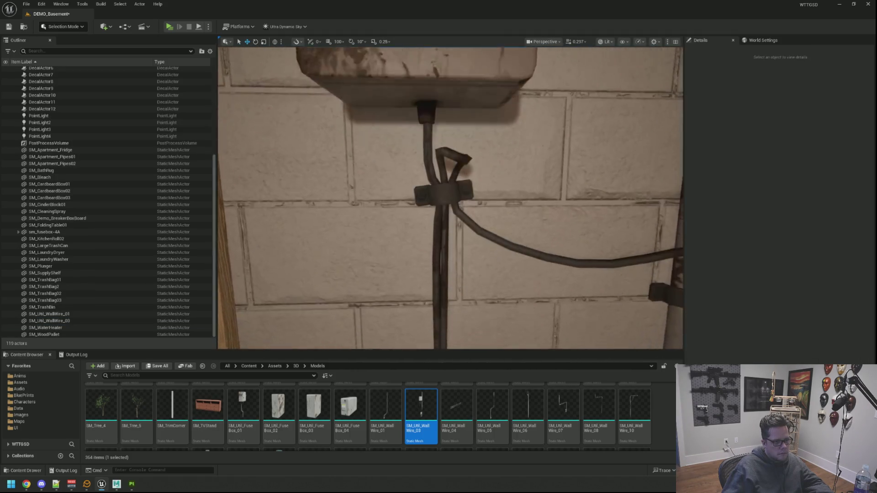
pyautogui.scroll(-10, 451, 197)
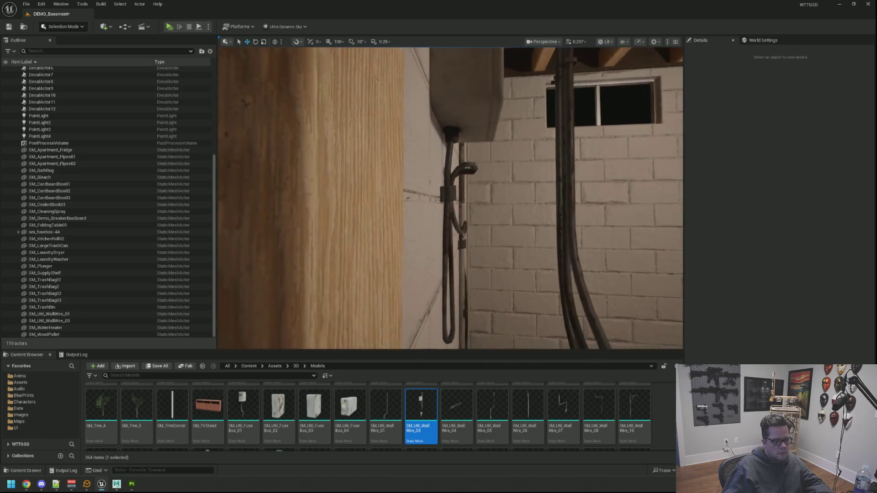
pyautogui.scroll(-4, 450, 198)
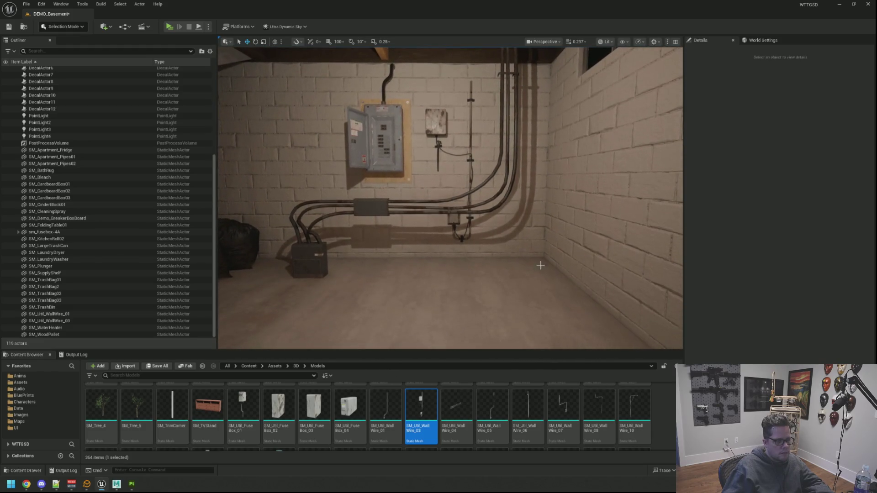
pyautogui.moveTo(453, 410)
pyautogui.mouseDown()
pyautogui.moveTo(435, 259)
pyautogui.moveTo(455, 251)
pyautogui.mouseUp()
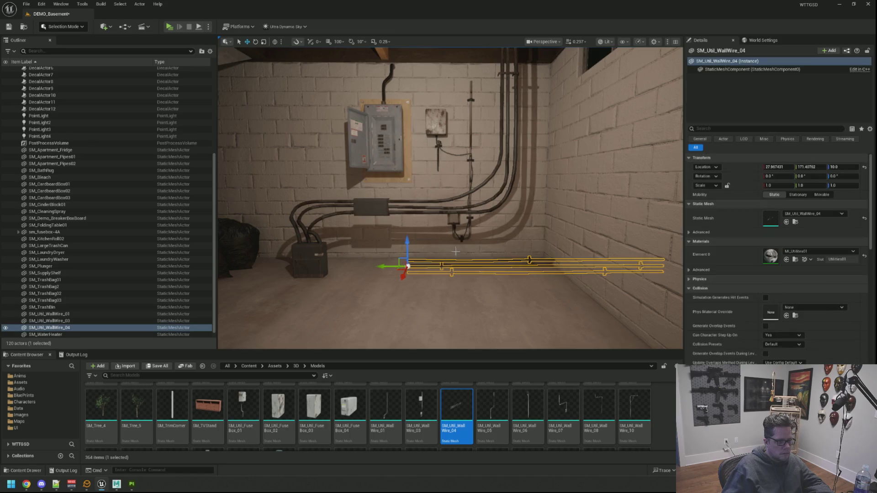
# Raise the new conduit run up the wall and position it high above the panel.
pyautogui.moveTo(395, 87)
pyautogui.mouseDown()
pyautogui.moveTo(410, 134)
pyautogui.moveTo(238, 136)
pyautogui.mouseUp()
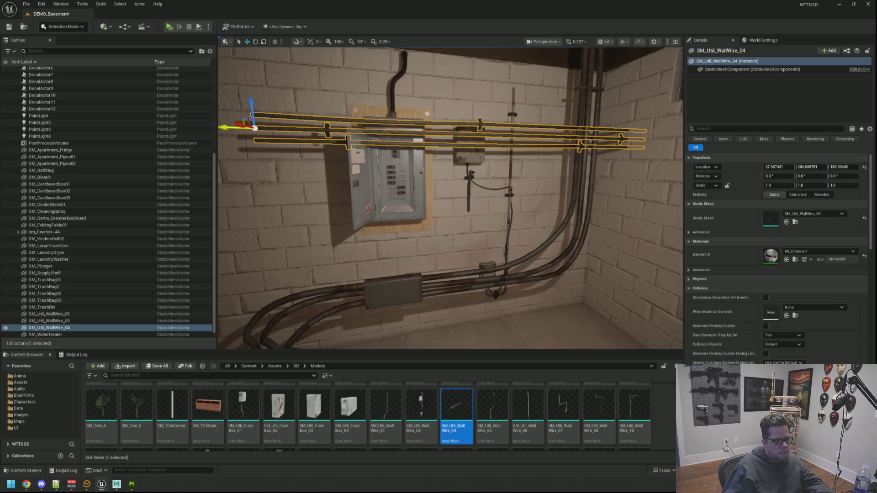
pyautogui.moveTo(366, 161)
pyautogui.mouseDown()
pyautogui.moveTo(287, 160)
pyautogui.moveTo(313, 94)
pyautogui.mouseUp()
pyautogui.press('Escape')
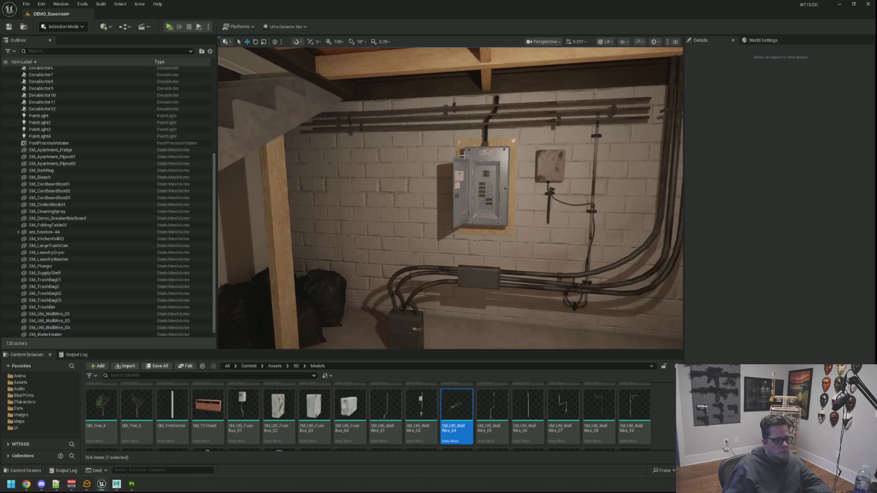
# Add two more wall-wire runs plus an L-shaped run, sliding the L-shaped one left.
pyautogui.scroll(-5, 450, 198)
pyautogui.moveTo(492, 402)
pyautogui.mouseDown()
pyautogui.moveTo(512, 293)
pyautogui.moveTo(505, 262)
pyautogui.moveTo(507, 269)
pyautogui.mouseUp()
pyautogui.moveTo(528, 408)
pyautogui.mouseDown()
pyautogui.moveTo(450, 270)
pyautogui.moveTo(455, 276)
pyautogui.mouseUp()
pyautogui.moveTo(561, 406)
pyautogui.mouseDown()
pyautogui.moveTo(523, 295)
pyautogui.moveTo(535, 319)
pyautogui.moveTo(546, 160)
pyautogui.mouseUp()
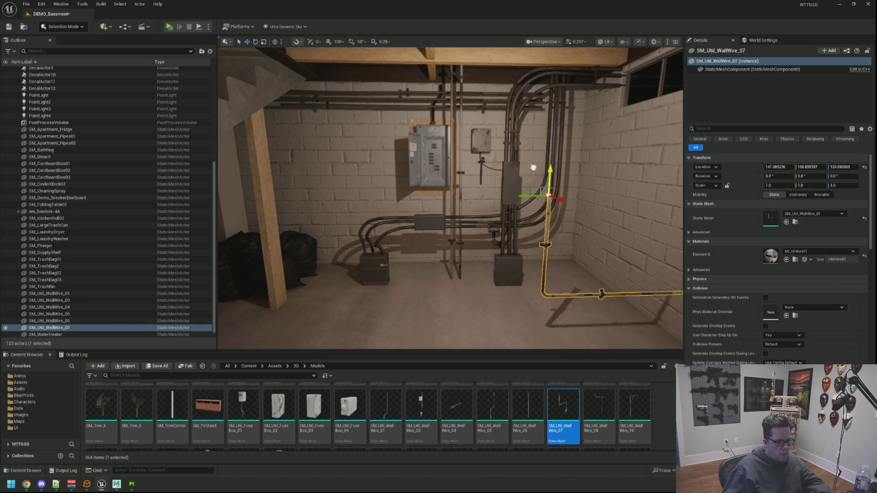
pyautogui.moveTo(450, 165)
pyautogui.mouseDown()
pyautogui.moveTo(333, 151)
pyautogui.moveTo(341, 108)
pyautogui.mouseUp()
pyautogui.press('Escape')
# Inspect the wall fixture, turn toward the water heater area, and add another wall-wire run.
pyautogui.scroll(3, 450, 197)
pyautogui.moveTo(466, 224)
pyautogui.mouseDown()
pyautogui.moveTo(470, 214)
pyautogui.moveTo(466, 225)
pyautogui.mouseUp()
pyautogui.scroll(-3, 466, 224)
pyautogui.scroll(-1, 466, 225)
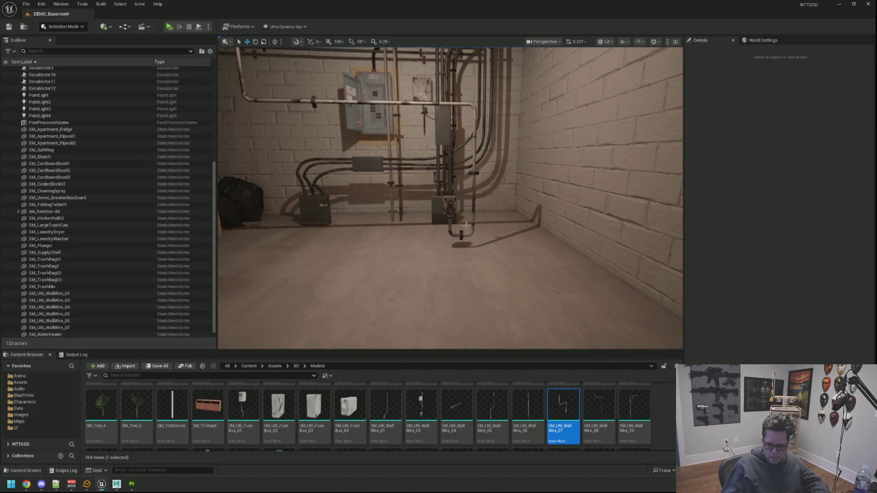
pyautogui.moveTo(502, 163)
pyautogui.mouseDown()
pyautogui.moveTo(246, 164)
pyautogui.moveTo(265, 146)
pyautogui.mouseUp()
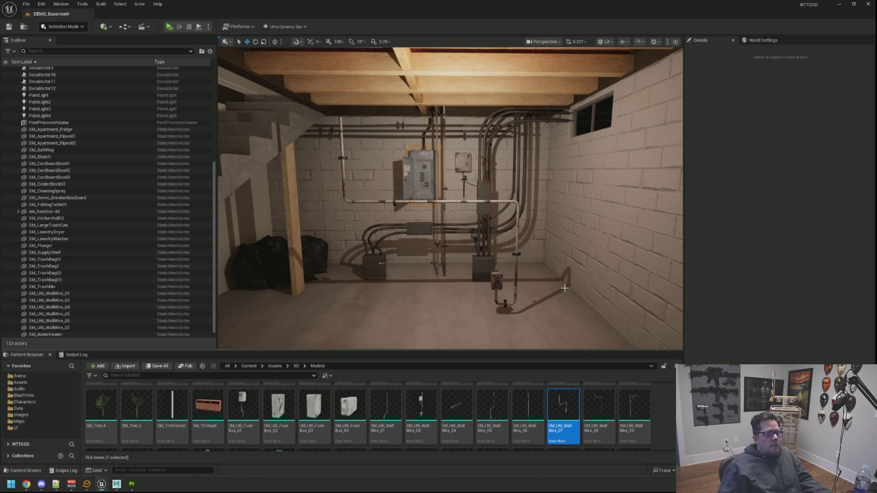
pyautogui.moveTo(599, 405)
pyautogui.mouseDown()
pyautogui.moveTo(538, 323)
pyautogui.moveTo(458, 307)
pyautogui.moveTo(469, 327)
pyautogui.moveTo(452, 284)
pyautogui.moveTo(439, 279)
pyautogui.moveTo(449, 296)
pyautogui.mouseUp()
# Drop two more wall-wire runs and the white SM_Wire_Lobby_BackRoom wire into the basement.
pyautogui.moveTo(635, 411)
pyautogui.mouseDown()
pyautogui.moveTo(548, 347)
pyautogui.moveTo(434, 296)
pyautogui.moveTo(404, 296)
pyautogui.mouseUp()
pyautogui.scroll(-1, 365, 416)
pyautogui.moveTo(100, 411); pyautogui.dragTo(343, 321)
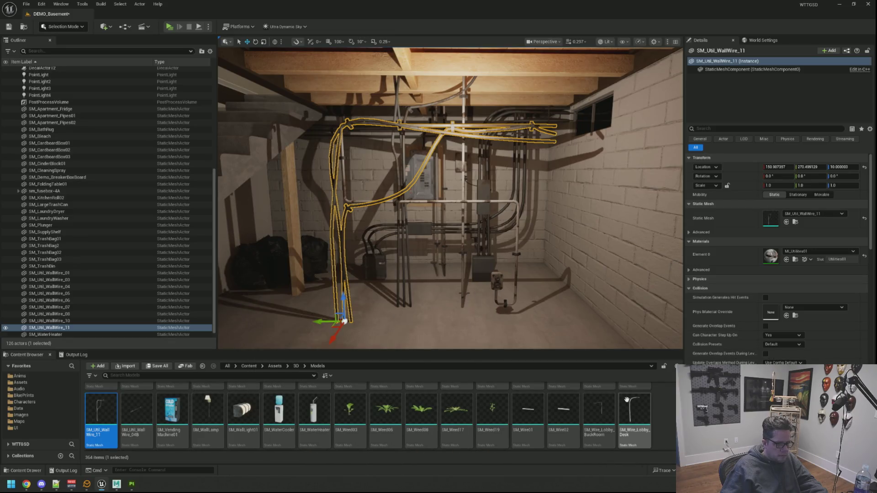
pyautogui.moveTo(598, 411)
pyautogui.mouseDown()
pyautogui.moveTo(592, 367)
pyautogui.moveTo(538, 292)
pyautogui.moveTo(505, 305)
pyautogui.moveTo(505, 169)
pyautogui.mouseUp()
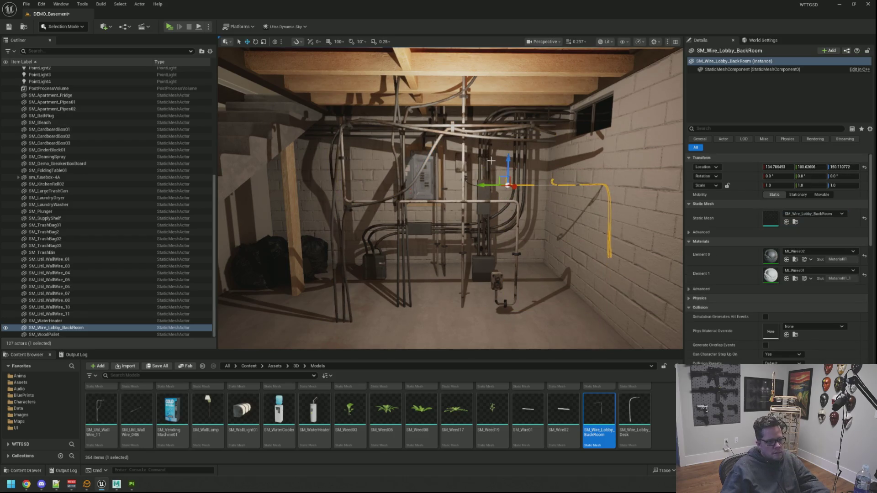
pyautogui.press('Escape')
# Find the white backroom wire in the breaker-wall corner and delete it.
pyautogui.moveTo(543, 201); pyautogui.dragTo(543, 201)
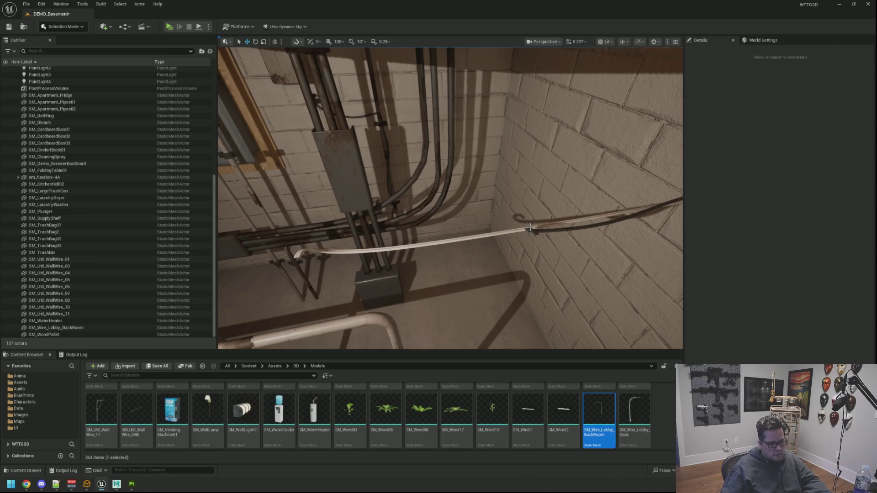
pyautogui.click(530, 227)
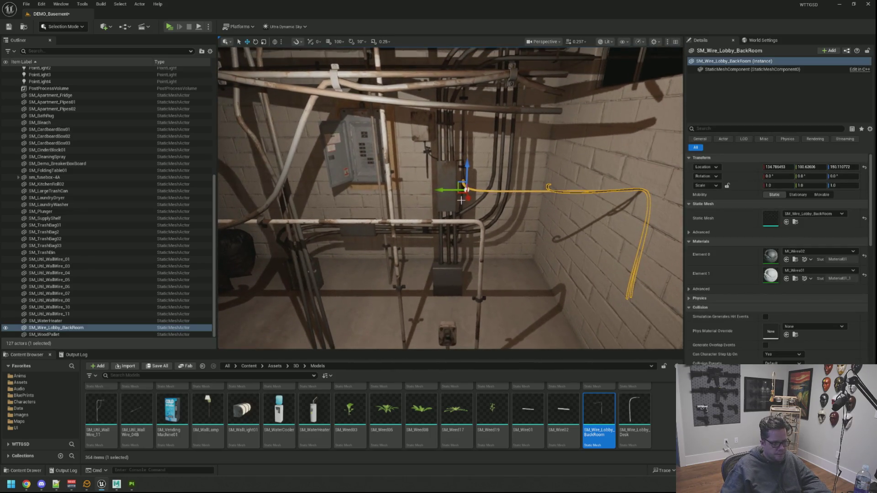
pyautogui.press('Escape')
pyautogui.moveTo(450, 197); pyautogui.dragTo(450, 198)
pyautogui.moveTo(543, 153); pyautogui.dragTo(543, 153)
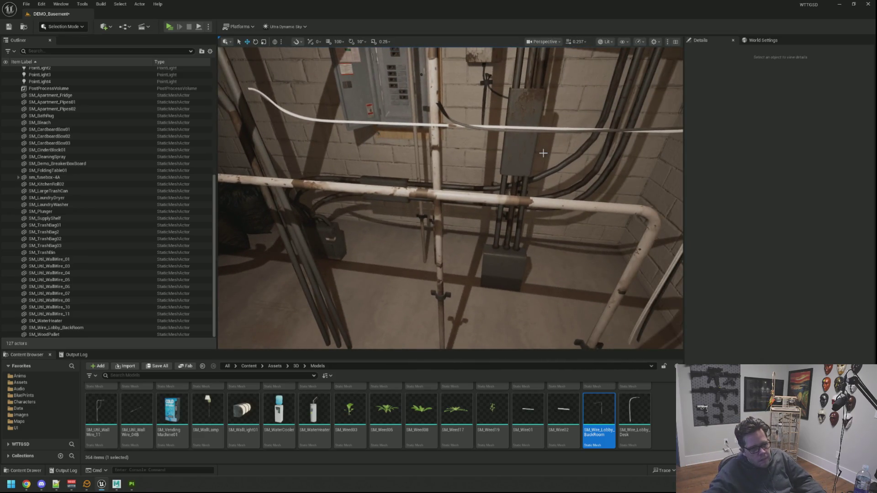
pyautogui.moveTo(532, 142); pyautogui.dragTo(532, 142)
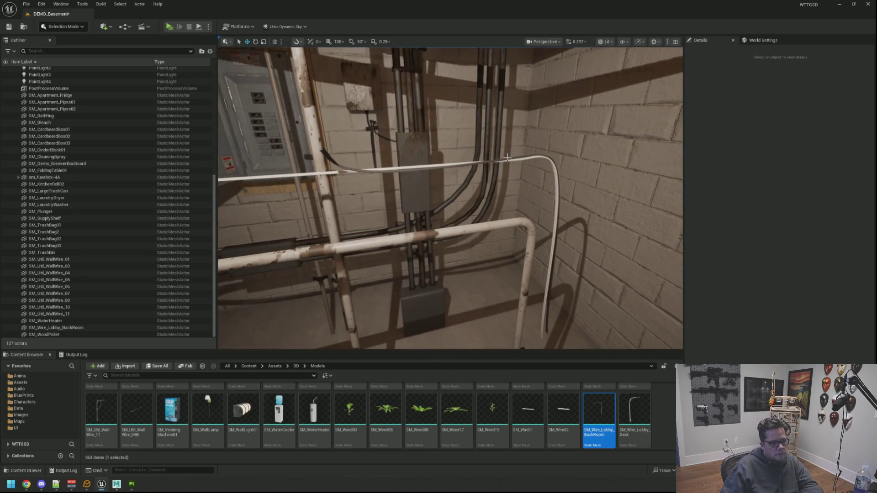
pyautogui.click(521, 156)
pyautogui.moveTo(450, 197); pyautogui.dragTo(451, 198)
pyautogui.press('Delete')
pyautogui.scroll(-1, 645, 407)
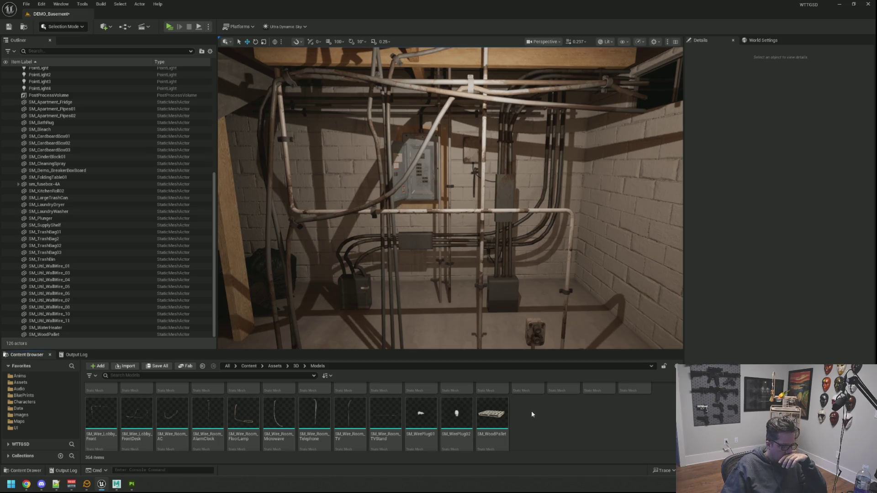
pyautogui.moveTo(450, 197); pyautogui.dragTo(450, 198)
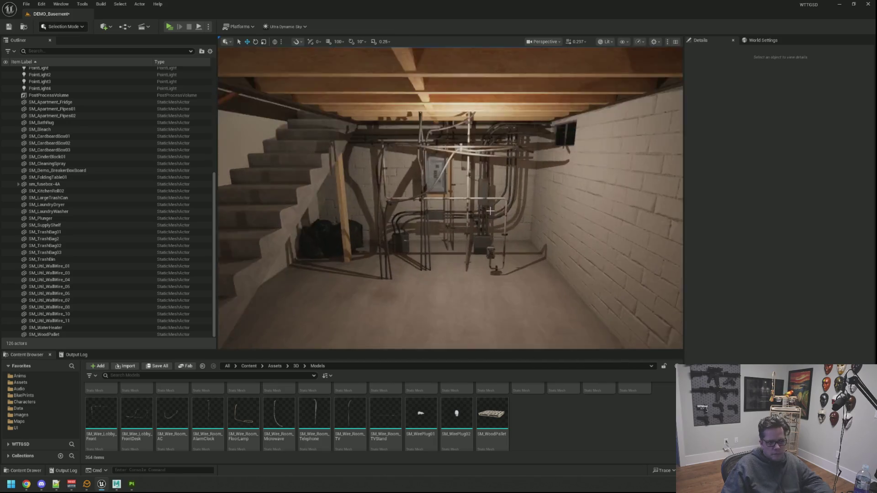
pyautogui.moveTo(489, 211); pyautogui.dragTo(489, 210)
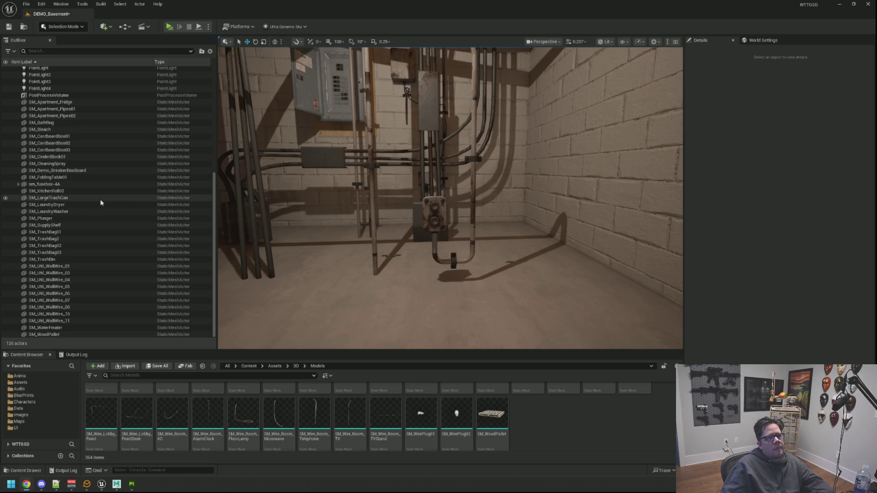
pyautogui.scroll(-3, 451, 198)
pyautogui.scroll(5, 450, 198)
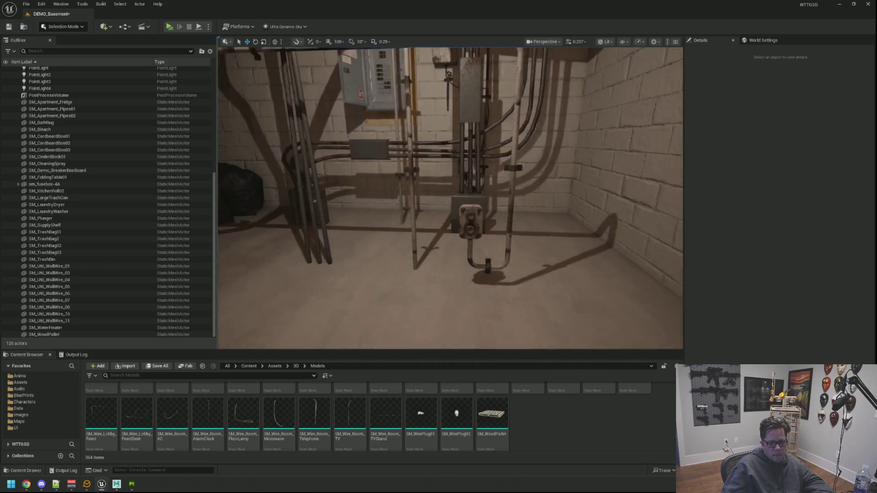
pyautogui.scroll(10, 450, 197)
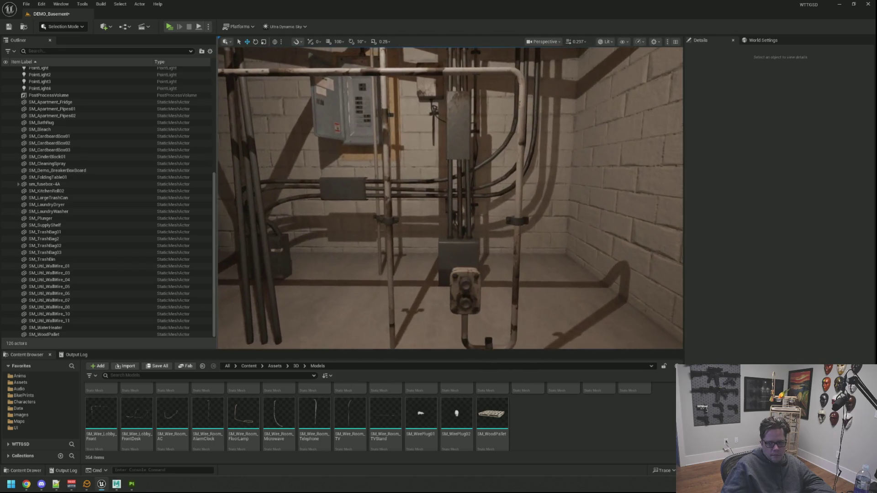
pyautogui.scroll(-5, 451, 198)
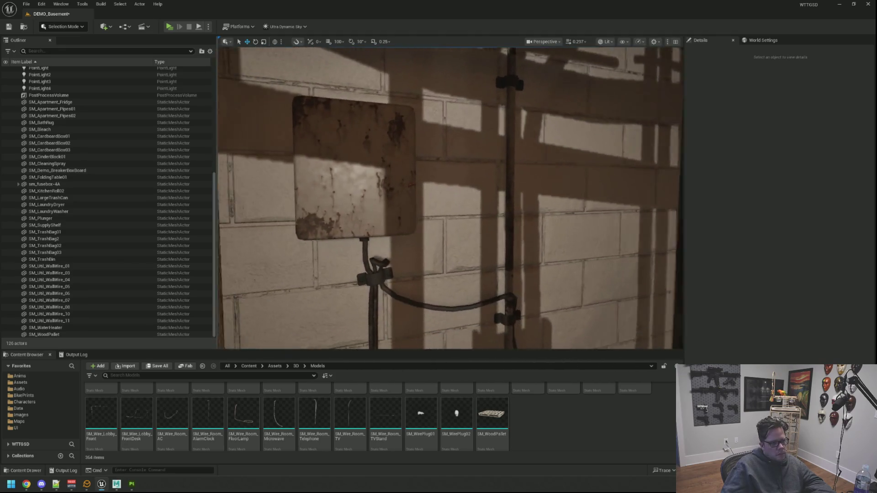
pyautogui.scroll(8, 451, 198)
pyautogui.scroll(-4, 451, 198)
pyautogui.scroll(5, 450, 198)
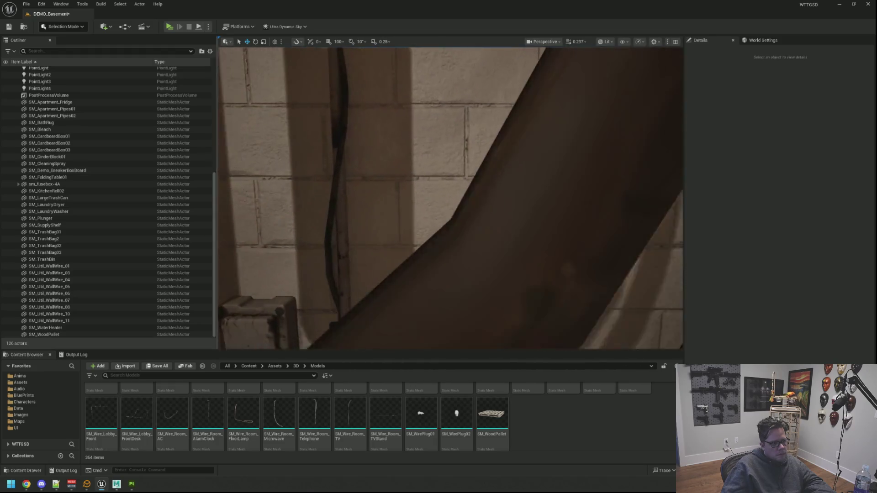
pyautogui.scroll(-6, 450, 198)
pyautogui.scroll(-5, 450, 198)
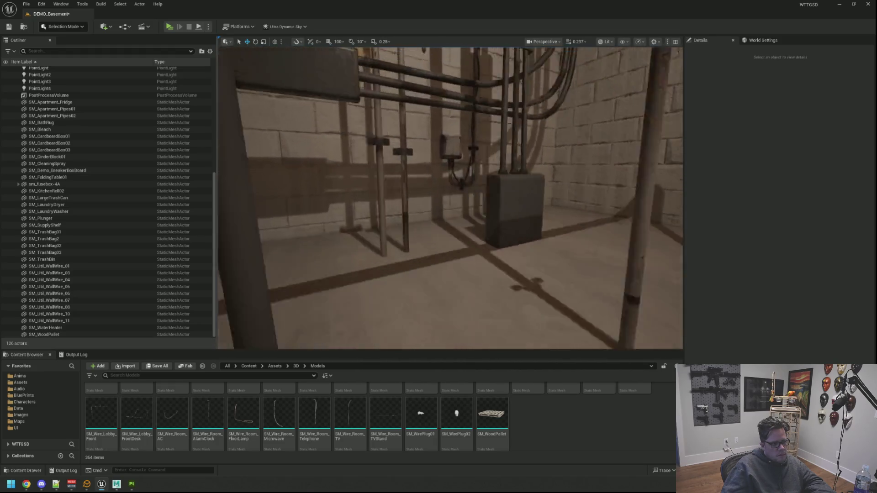
pyautogui.scroll(3, 451, 198)
pyautogui.scroll(-4, 450, 197)
pyautogui.moveTo(450, 198)
pyautogui.mouseDown()
pyautogui.moveTo(450, 119)
pyautogui.moveTo(445, 197)
pyautogui.mouseUp()
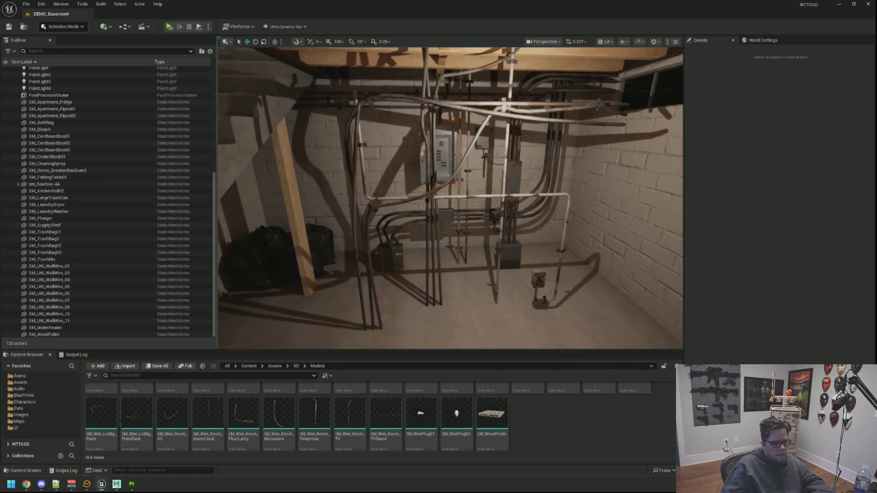
# Move SM_Util_WallWire_11 along X to a new spot on the wall.
pyautogui.click(363, 236)
pyautogui.press('Escape')
pyautogui.moveTo(417, 220)
pyautogui.mouseDown()
pyautogui.moveTo(417, 210)
pyautogui.moveTo(417, 220)
pyautogui.mouseUp()
pyautogui.click(408, 213)
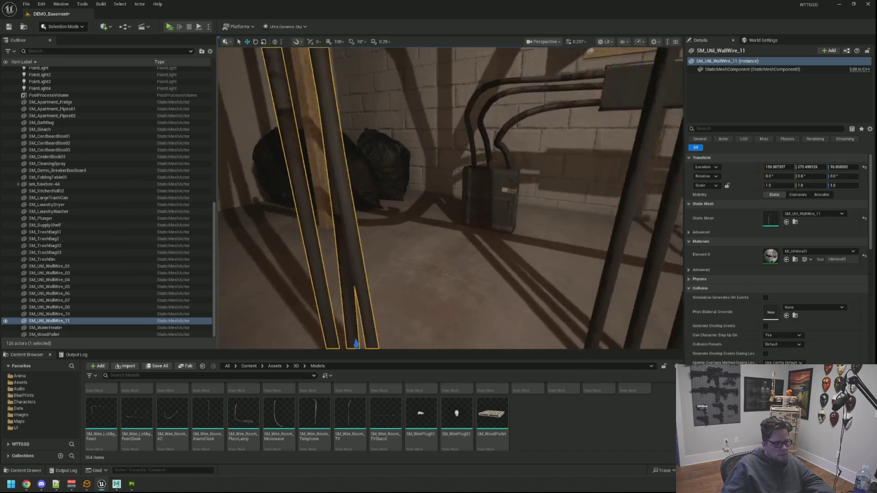
pyautogui.press('f')
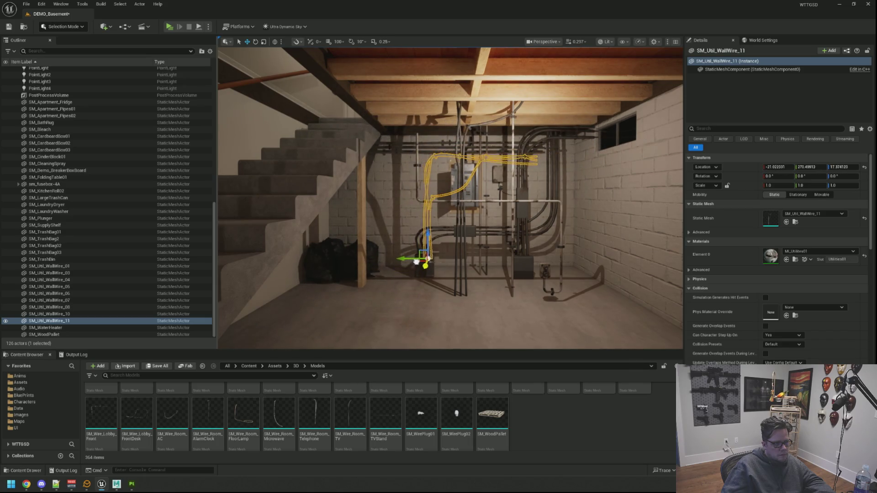
pyautogui.moveTo(416, 273); pyautogui.dragTo(386, 335)
pyautogui.press('f')
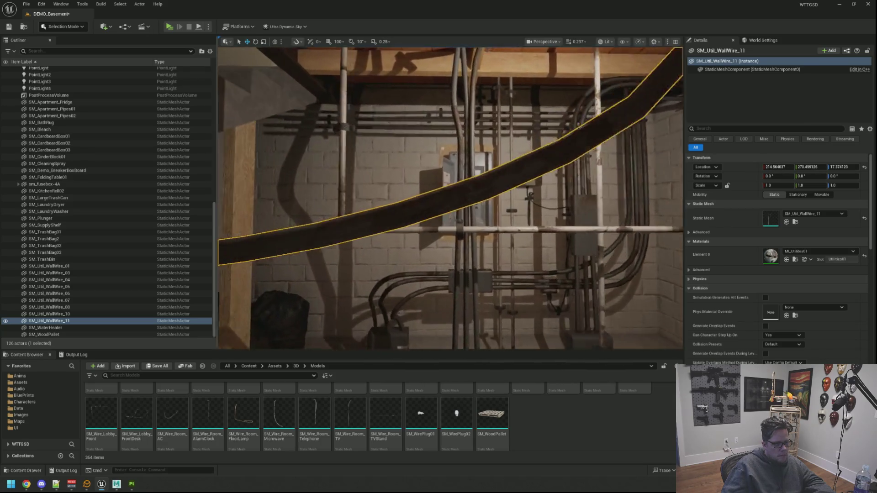
# Delete the SM_Util_WallWire_10 wire.
pyautogui.click(450, 191)
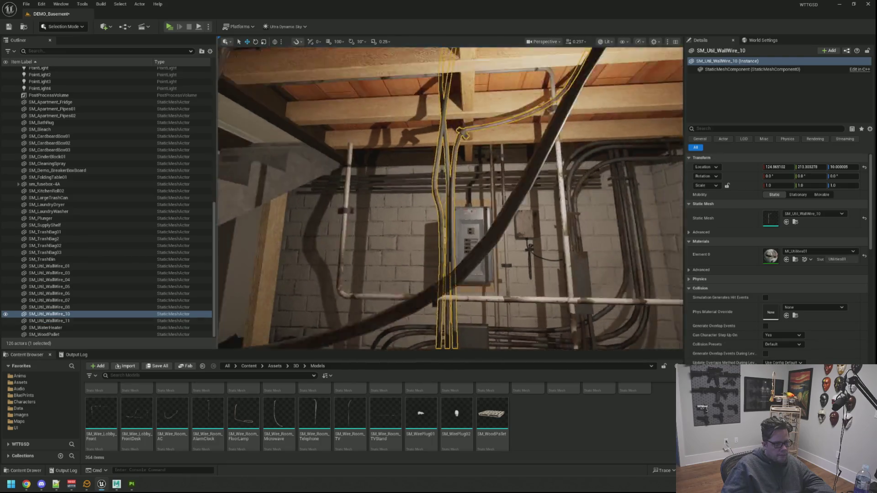
pyautogui.press('Delete')
pyautogui.moveTo(562, 301); pyautogui.dragTo(484, 288)
# Slide SM_Util_WallWire_07 along Y toward the breaker box and set its Z rotation to 90.
pyautogui.click(524, 215)
pyautogui.moveTo(523, 215); pyautogui.dragTo(516, 220)
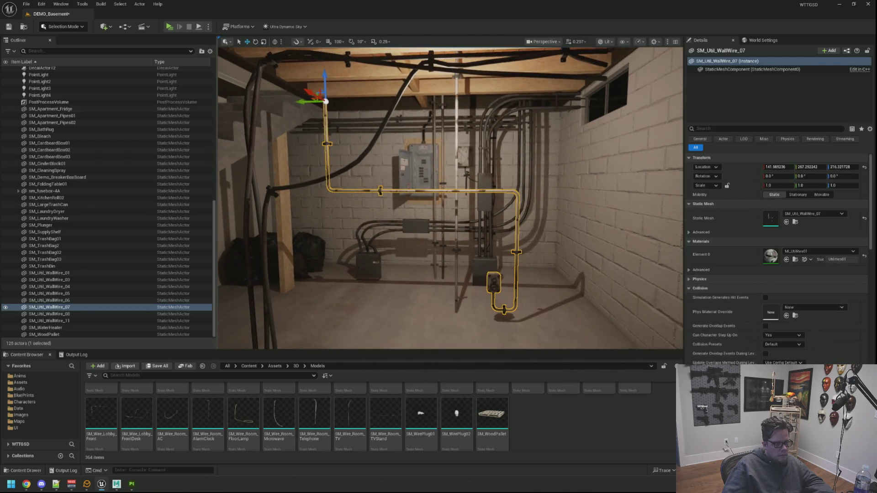
pyautogui.moveTo(303, 101)
pyautogui.mouseDown()
pyautogui.moveTo(438, 121)
pyautogui.moveTo(444, 94)
pyautogui.moveTo(469, 94)
pyautogui.mouseUp()
pyautogui.press('e')
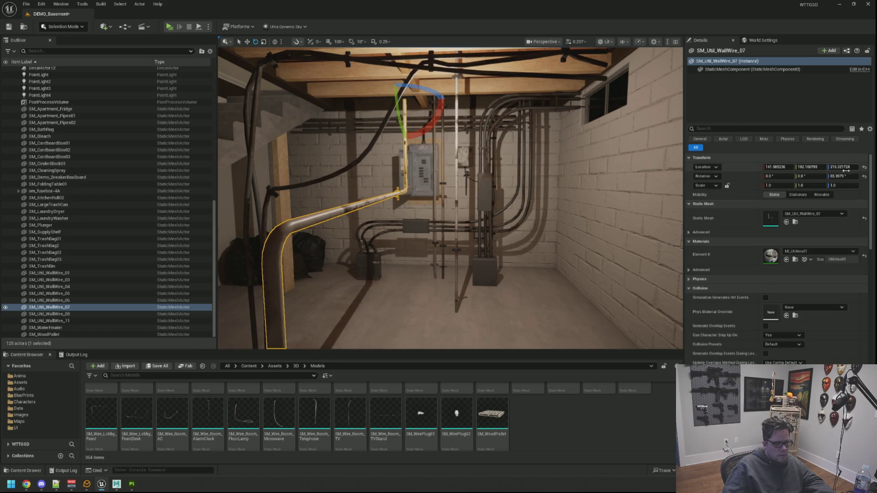
pyautogui.click(840, 176)
pyautogui.write('90')
pyautogui.press('Return')
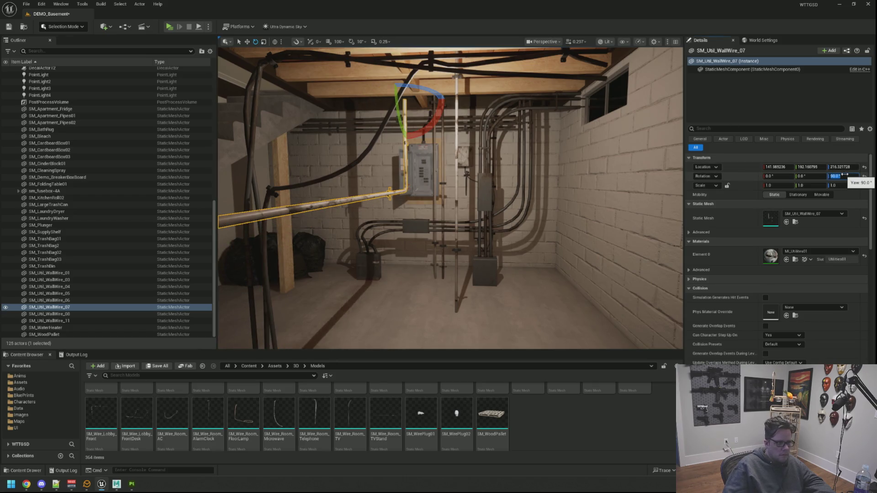
pyautogui.moveTo(438, 197)
pyautogui.mouseDown()
pyautogui.moveTo(365, 139)
pyautogui.moveTo(505, 139)
pyautogui.moveTo(472, 141)
pyautogui.moveTo(503, 141)
pyautogui.moveTo(494, 143)
pyautogui.mouseUp()
pyautogui.press('w')
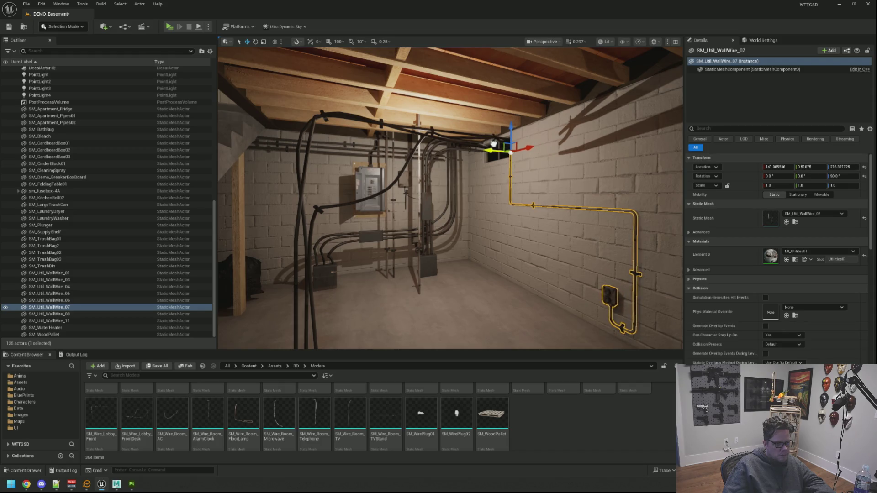
pyautogui.press('Escape')
# Look over the walls and reselect SM_Util_WallWire_07.
pyautogui.moveTo(527, 176)
pyautogui.mouseDown()
pyautogui.moveTo(575, 169)
pyautogui.moveTo(582, 109)
pyautogui.mouseUp()
pyautogui.moveTo(451, 198)
pyautogui.mouseDown()
pyautogui.moveTo(438, 182)
pyautogui.moveTo(493, 196)
pyautogui.moveTo(475, 200)
pyautogui.moveTo(520, 218)
pyautogui.moveTo(448, 155)
pyautogui.moveTo(408, 106)
pyautogui.moveTo(424, 60)
pyautogui.mouseUp()
pyautogui.click(489, 209)
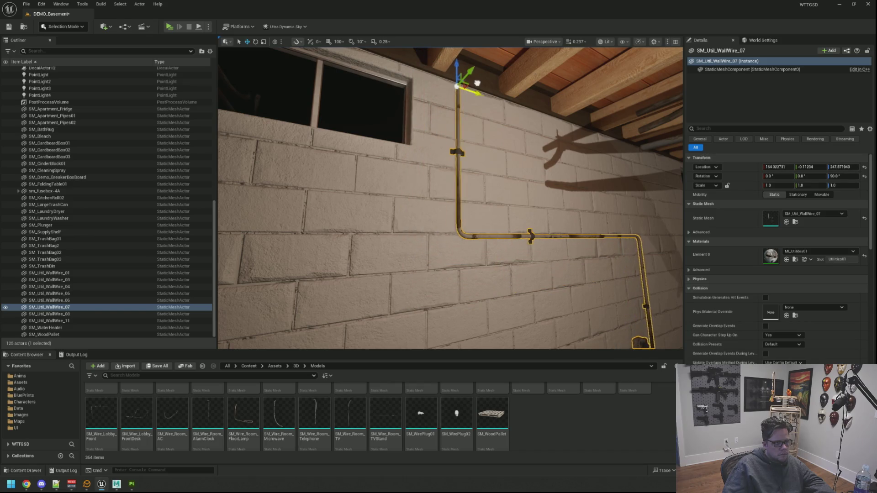
pyautogui.press('Escape')
pyautogui.moveTo(476, 83)
pyautogui.mouseDown()
pyautogui.moveTo(457, 173)
pyautogui.moveTo(487, 159)
pyautogui.moveTo(484, 166)
pyautogui.moveTo(475, 119)
pyautogui.moveTo(475, 153)
pyautogui.moveTo(450, 146)
pyautogui.mouseUp()
pyautogui.click(487, 159)
# Delete the SM_Util_WallWire_07 wire and back out to a wider view.
pyautogui.press('Delete')
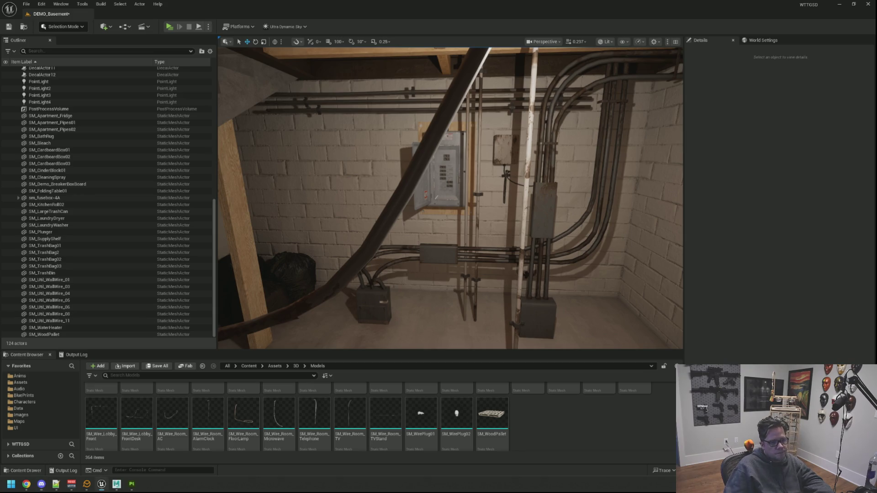
pyautogui.press('w')
pyautogui.press('s')
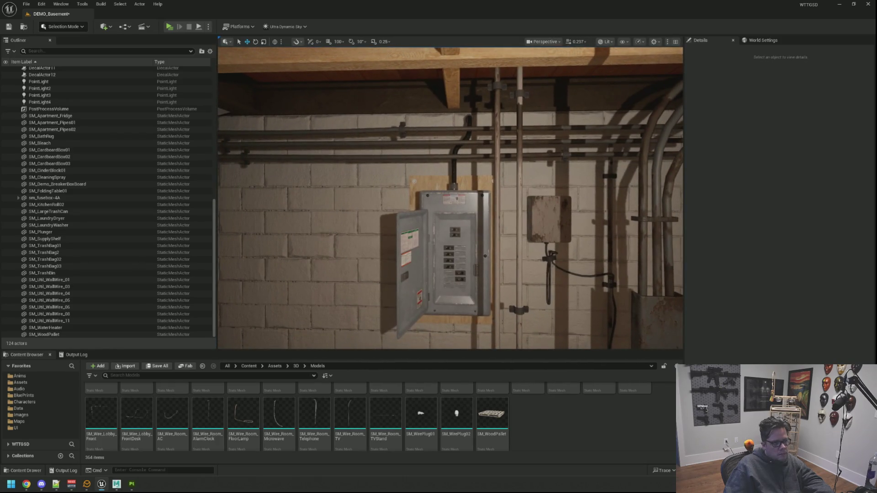
# Shift the SM_Util_WallWire_04 bundle to X 0.414 so its end meets the staircase.
pyautogui.click(456, 140)
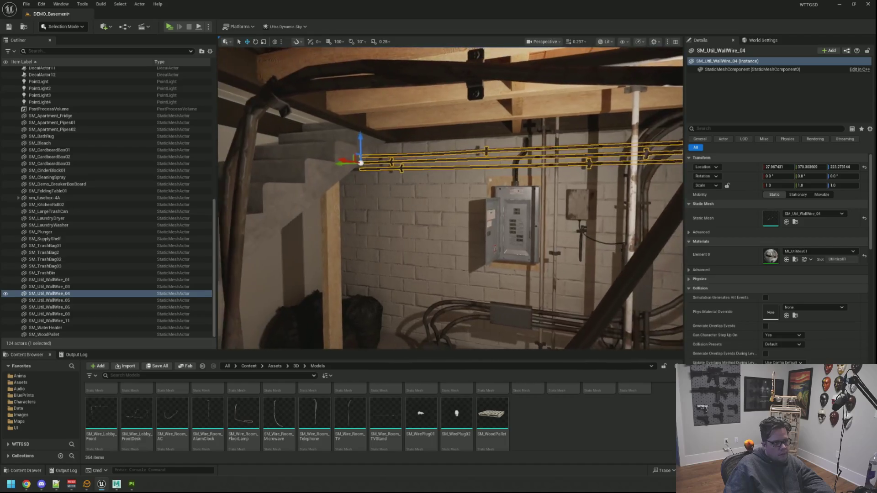
pyautogui.press('w')
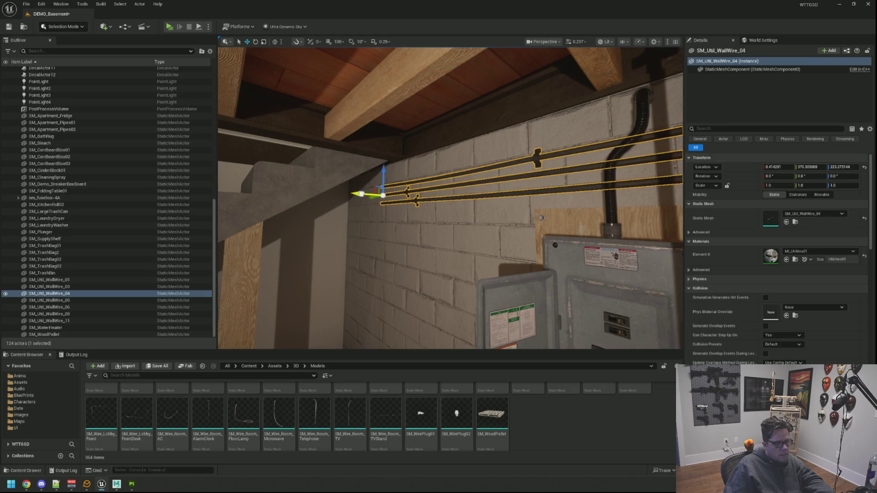
pyautogui.press('s')
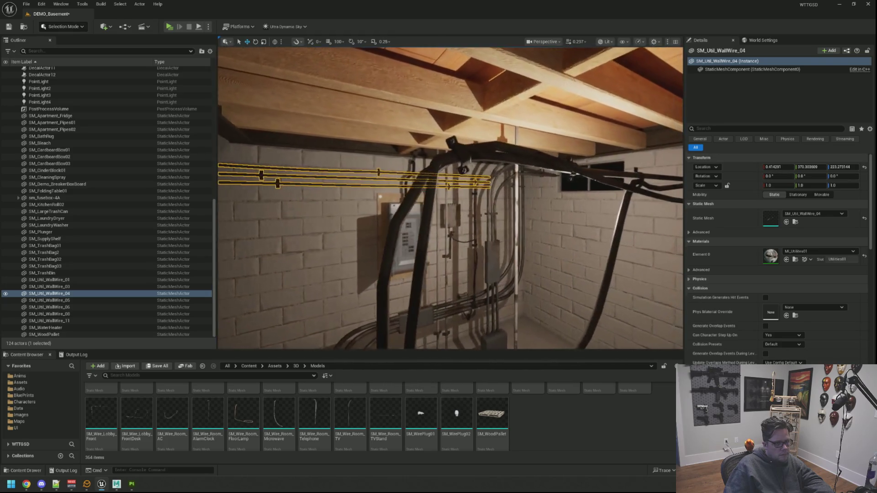
pyautogui.press('a')
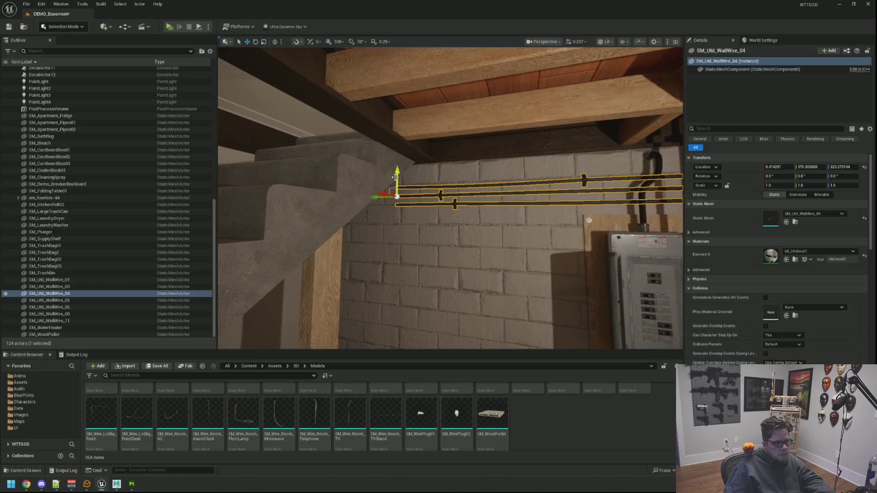
pyautogui.press('Escape')
# Move SM_Util_WallWire_08 onto the opposite wall, rotate it about 90°, and shift it along Y.
pyautogui.press('w')
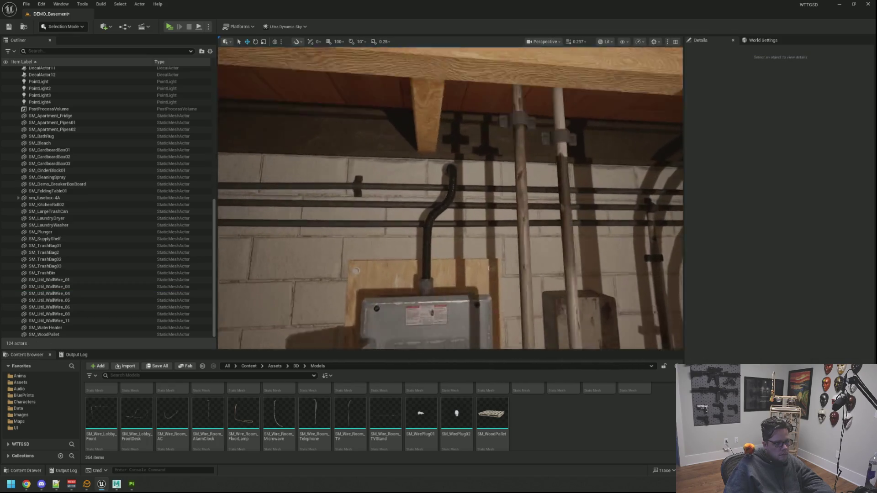
pyautogui.press('s')
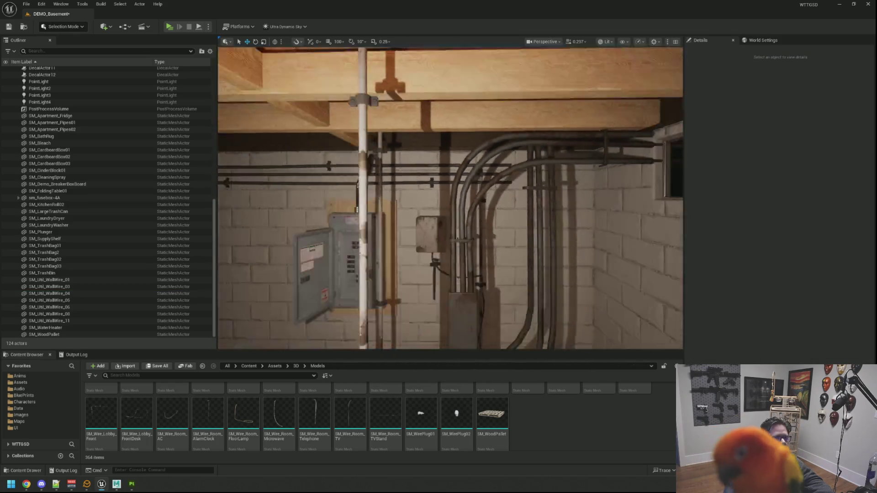
pyautogui.press('a')
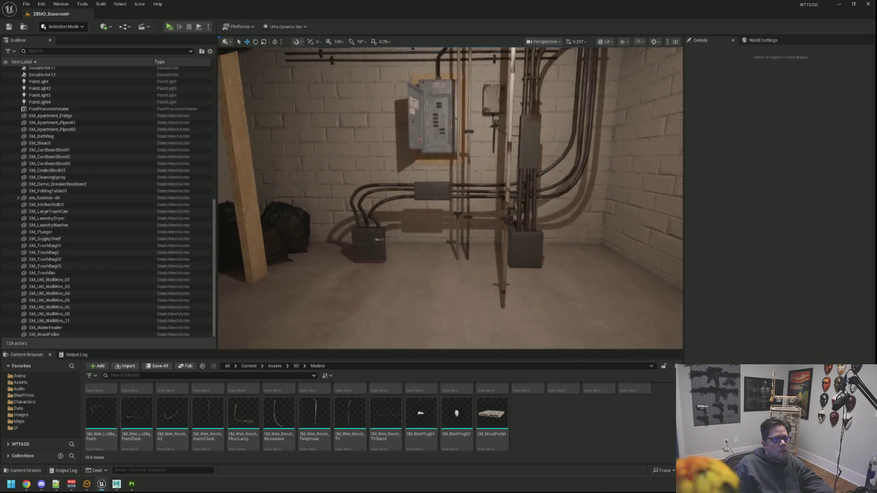
pyautogui.press('w')
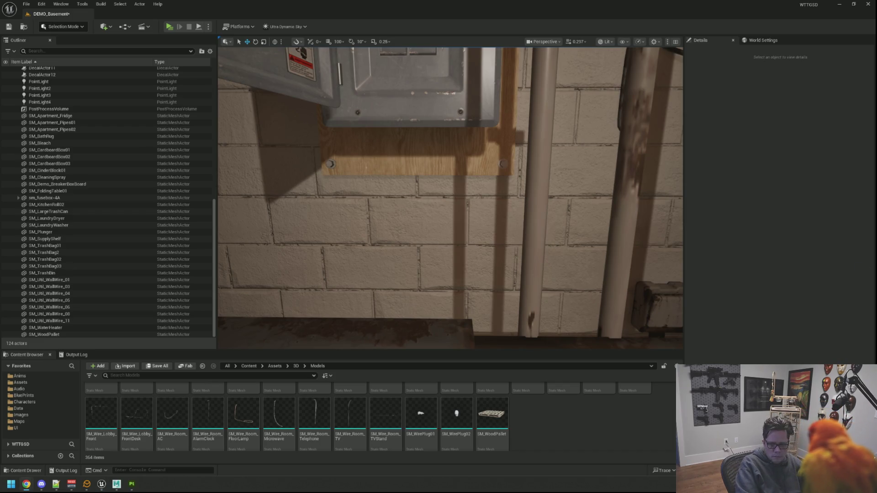
pyautogui.moveTo(492, 215)
pyautogui.mouseDown()
pyautogui.moveTo(492, 179)
pyautogui.moveTo(518, 201)
pyautogui.moveTo(521, 178)
pyautogui.moveTo(521, 219)
pyautogui.moveTo(475, 221)
pyautogui.mouseUp()
pyautogui.click(49, 313)
pyautogui.moveTo(540, 249)
pyautogui.mouseDown()
pyautogui.moveTo(469, 264)
pyautogui.moveTo(407, 303)
pyautogui.moveTo(441, 305)
pyautogui.moveTo(445, 244)
pyautogui.moveTo(416, 266)
pyautogui.mouseUp()
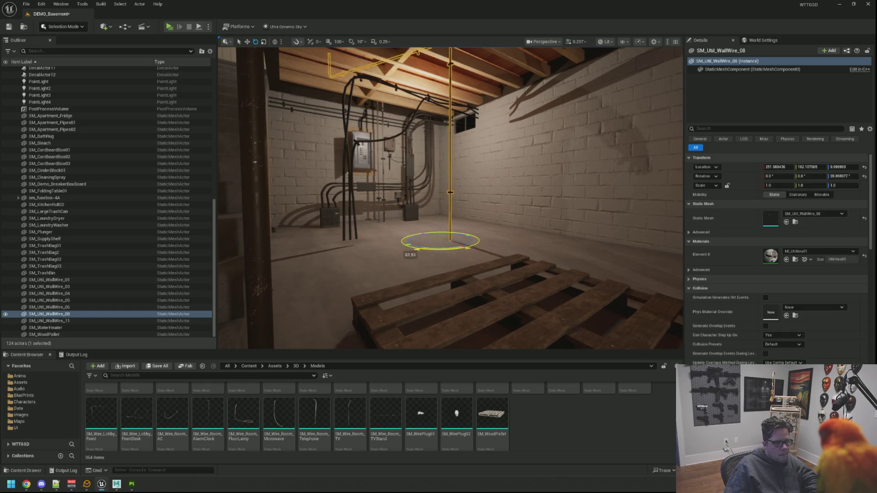
pyautogui.moveTo(404, 246); pyautogui.dragTo(402, 246)
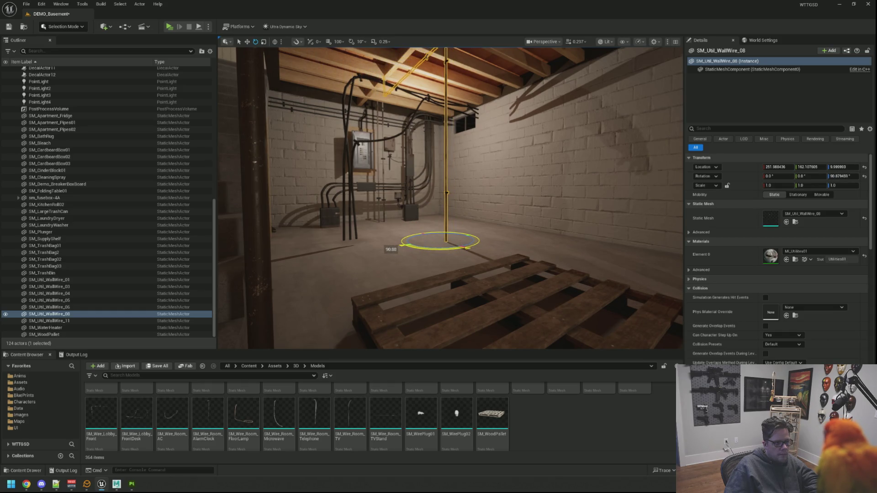
pyautogui.moveTo(450, 247); pyautogui.dragTo(491, 248)
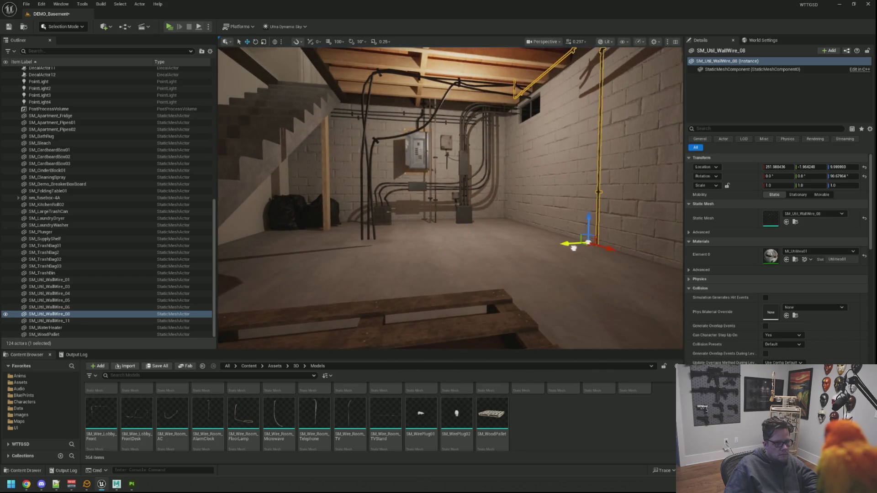
pyautogui.press('Escape')
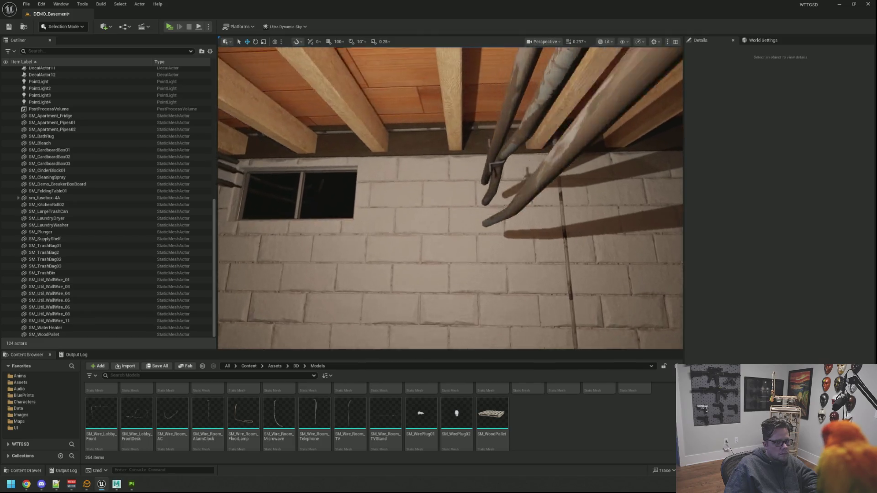
pyautogui.click(422, 98)
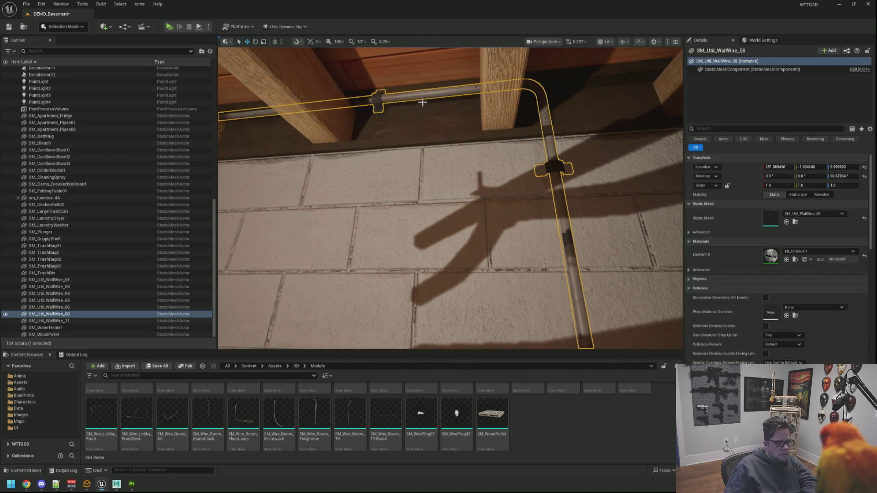
# Delete SM_Util_WallWire_08 and the foreground wall wire.
pyautogui.press('Delete')
pyautogui.press('s')
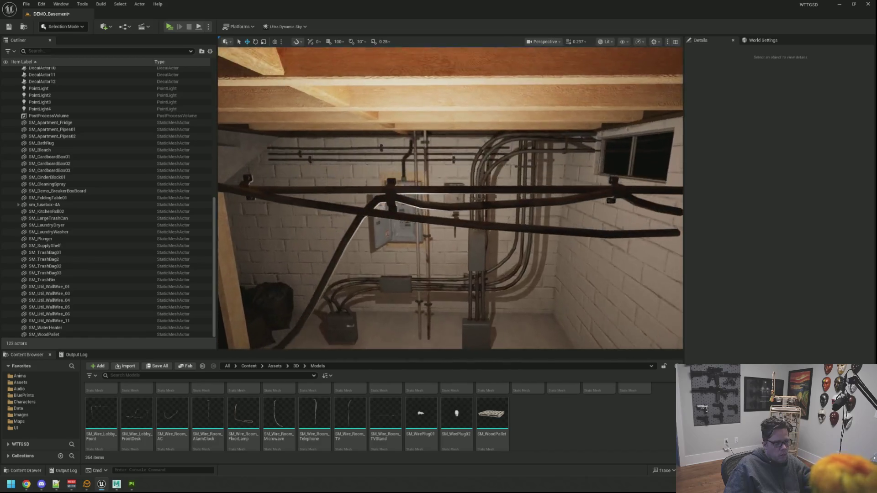
pyautogui.press('w')
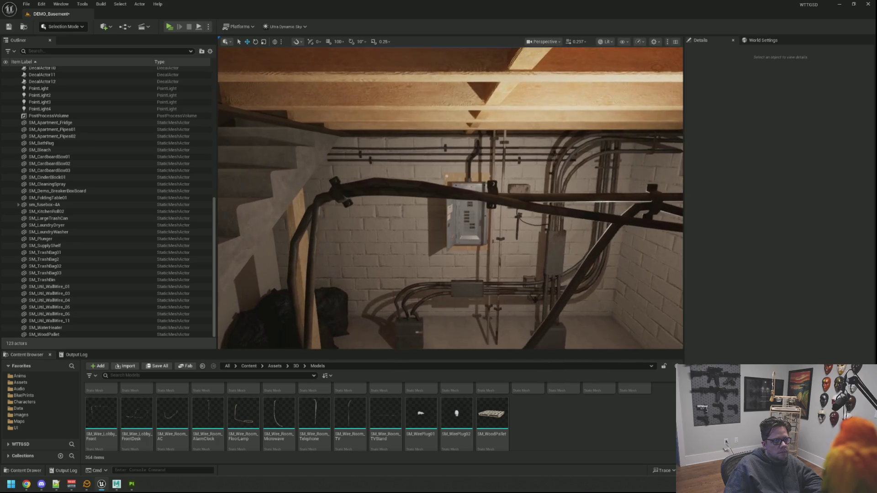
pyautogui.click(452, 189)
pyautogui.press('Delete')
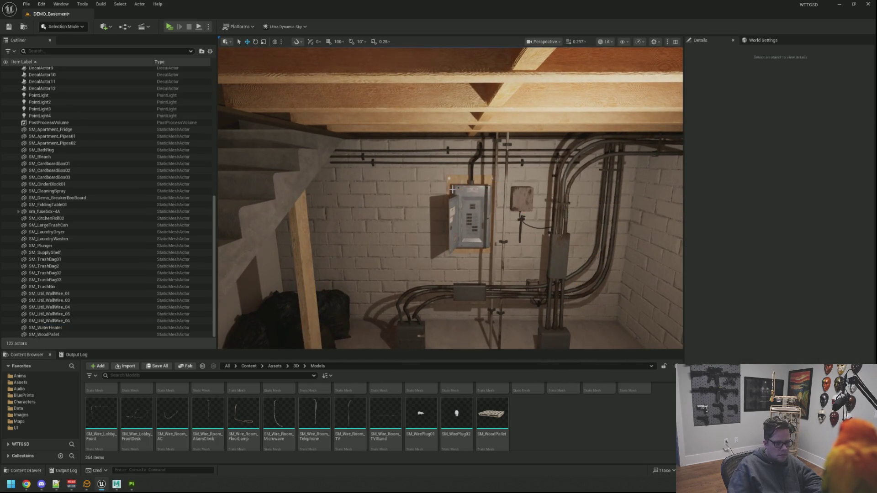
# Delete the wire beside the breaker box and the wire running to the floor box.
pyautogui.press('s')
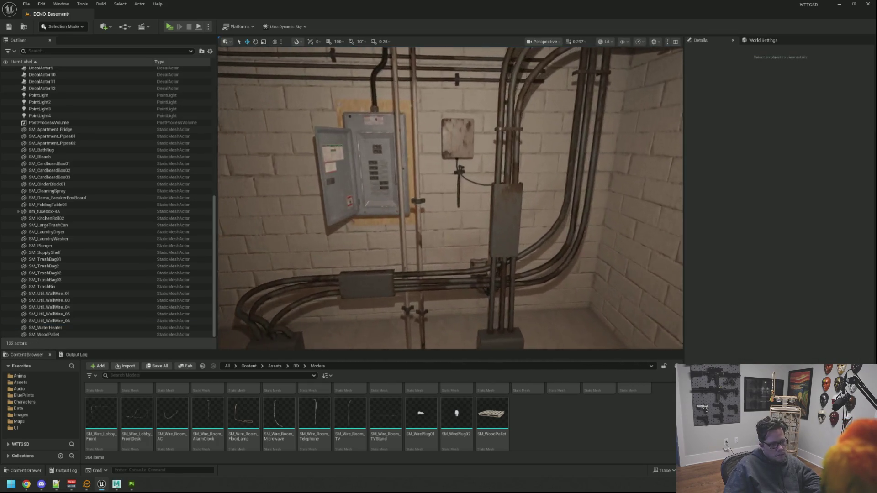
pyautogui.press('w')
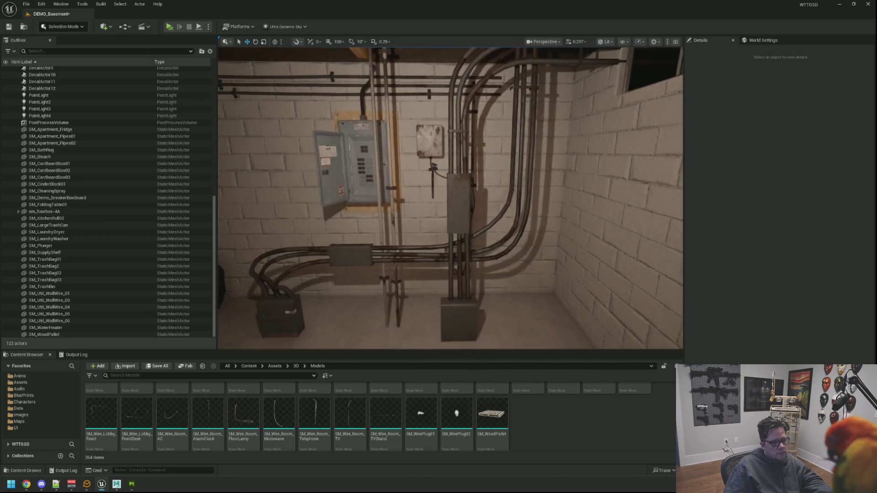
pyautogui.click(460, 191)
pyautogui.press('Delete')
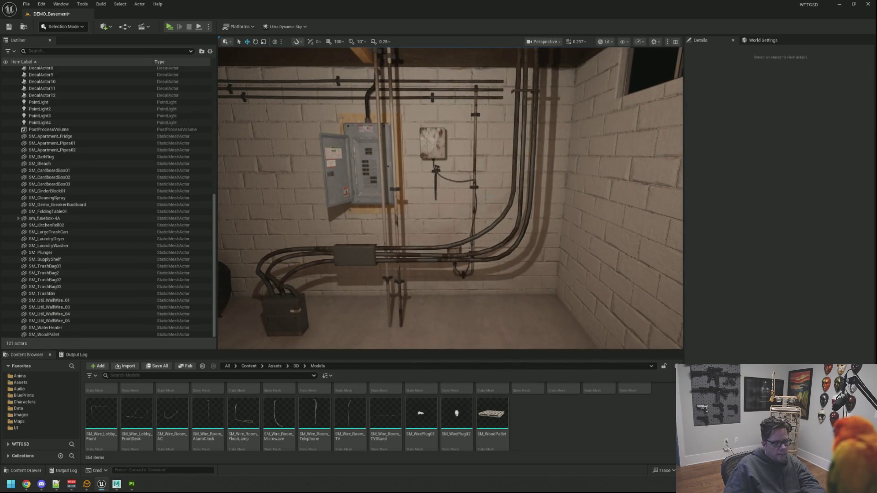
pyautogui.click(450, 213)
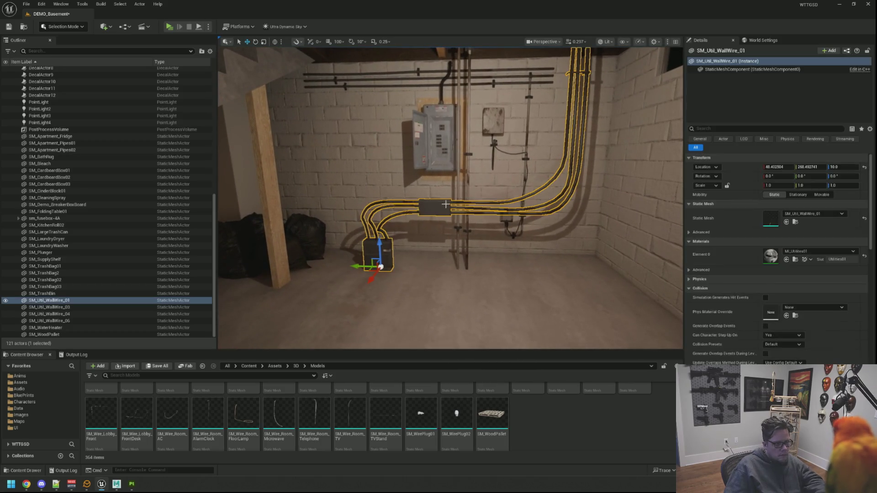
pyautogui.press('Delete')
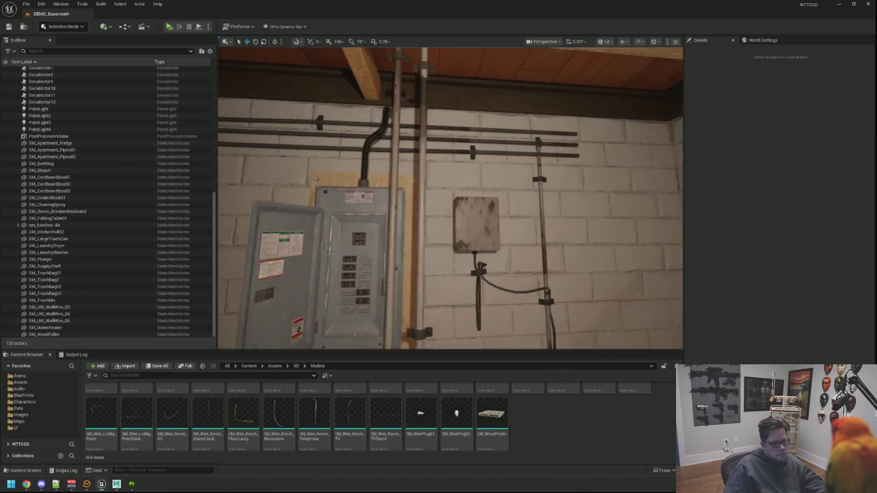
# Delete the horizontal wires running above the breaker box.
pyautogui.scroll(-3, 450, 197)
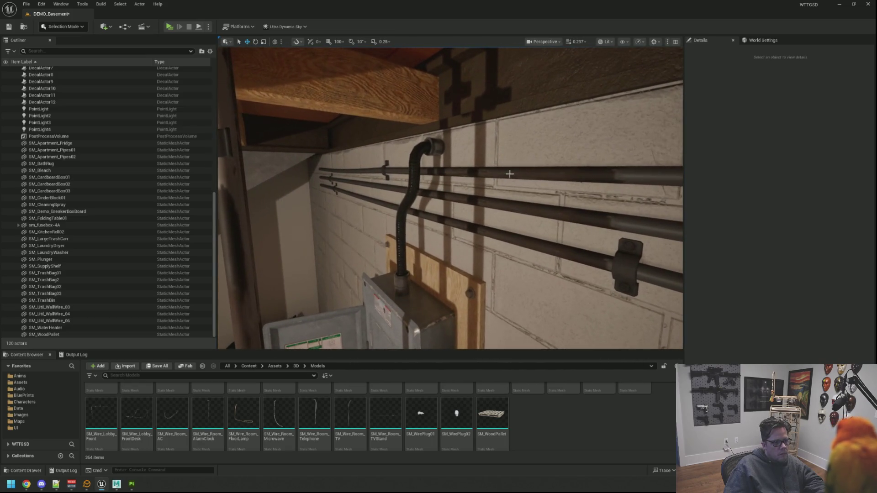
pyautogui.click(505, 177)
pyautogui.moveTo(506, 178); pyautogui.dragTo(571, 180)
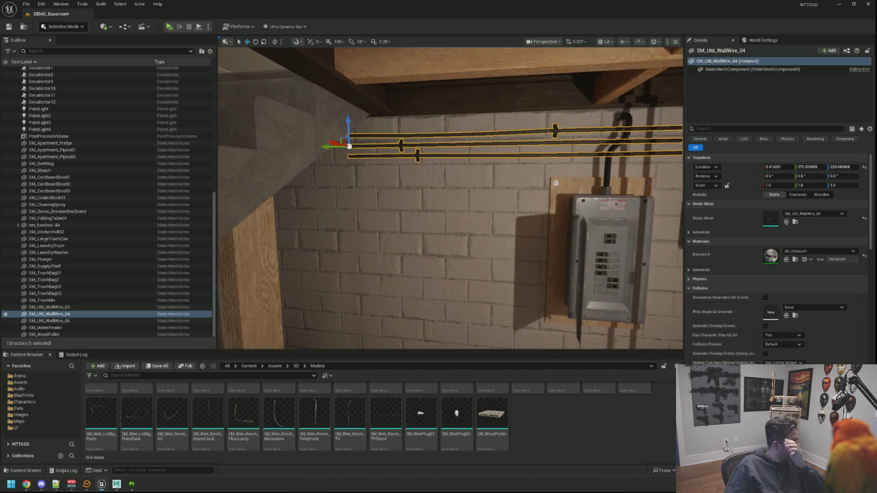
pyautogui.press('w')
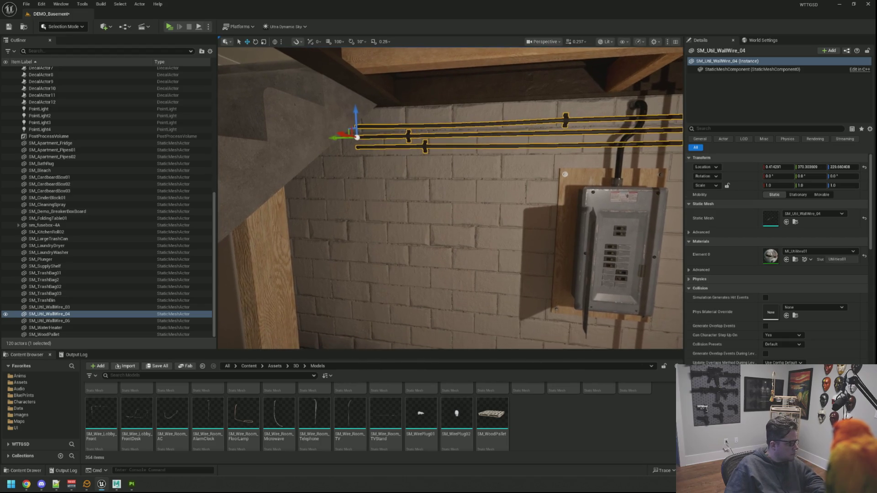
pyautogui.press('d')
pyautogui.press('Delete')
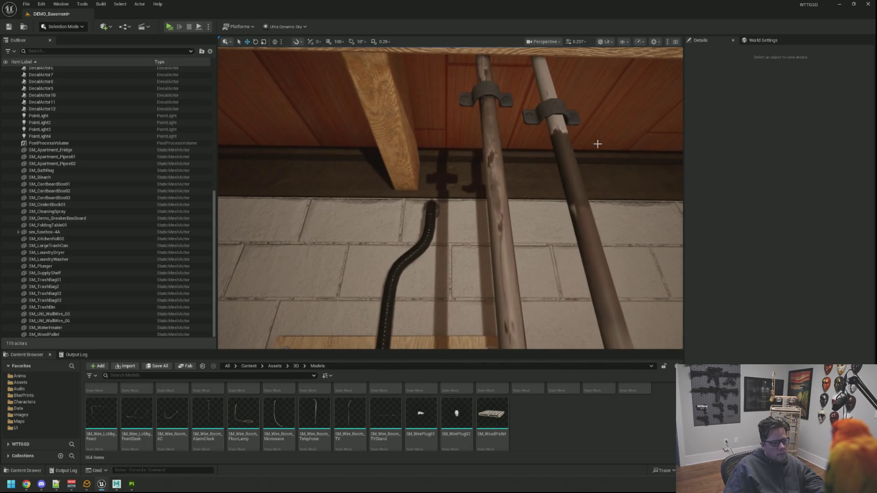
# Nudge the vertical wire slightly, then delete the junction-plate wire and the remaining vertical pipe wire.
pyautogui.doubleClick(49, 321)
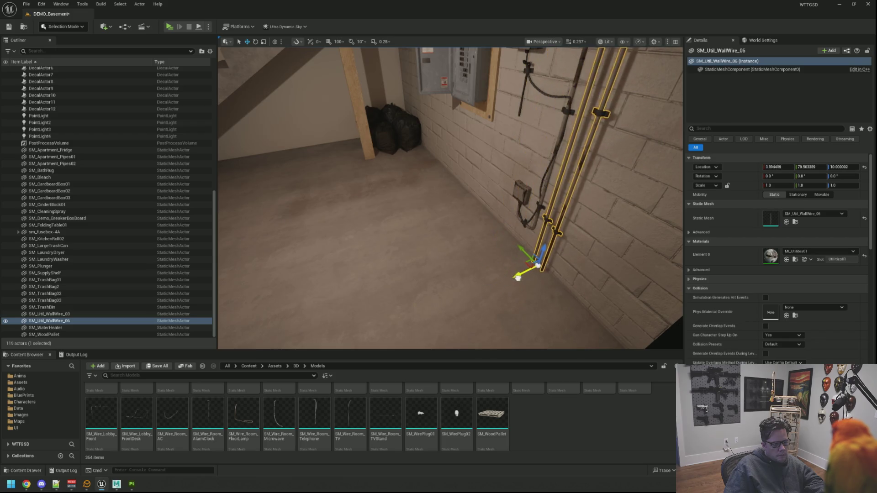
pyautogui.moveTo(523, 276); pyautogui.dragTo(522, 277)
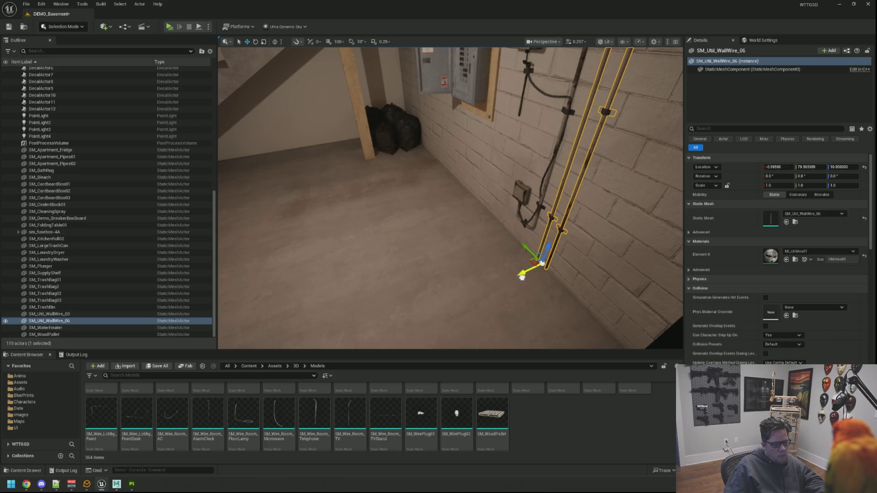
pyautogui.press('Escape')
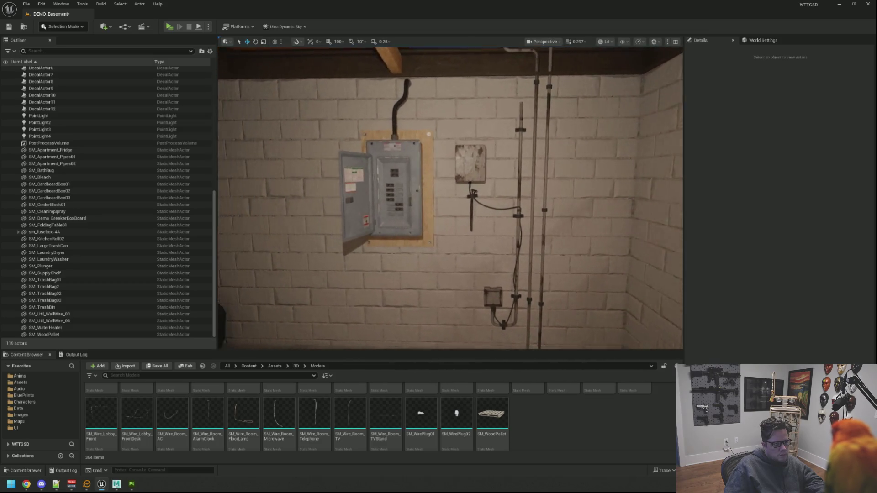
pyautogui.click(529, 205)
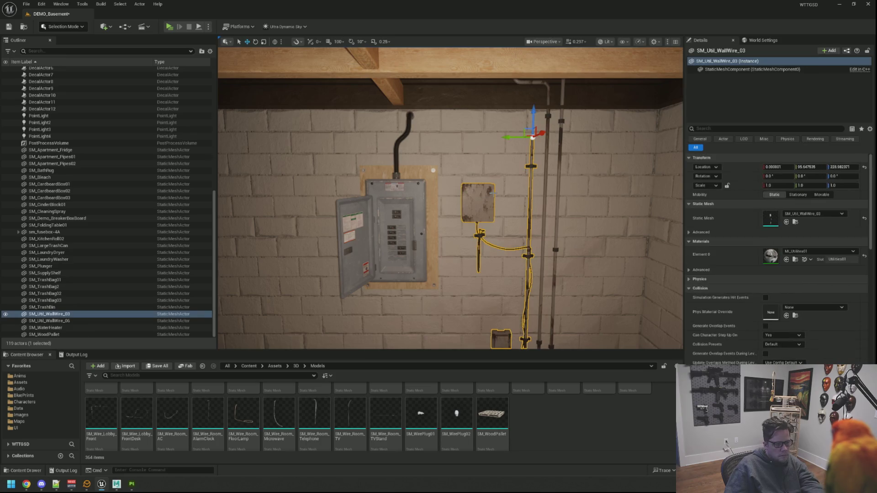
pyautogui.press('Delete')
pyautogui.click(548, 116)
pyautogui.press('Delete')
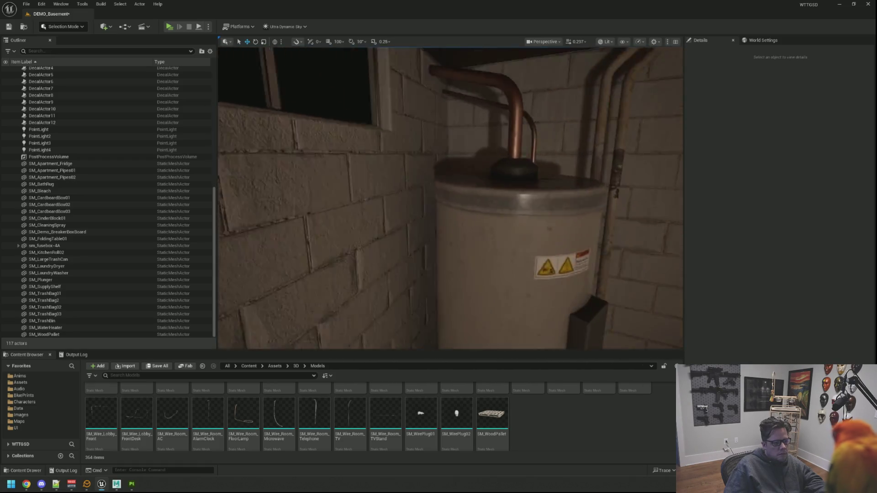
# Save the DEMO_Basement level with Ctrl+S.
pyautogui.hotkey('ctrl', 's')
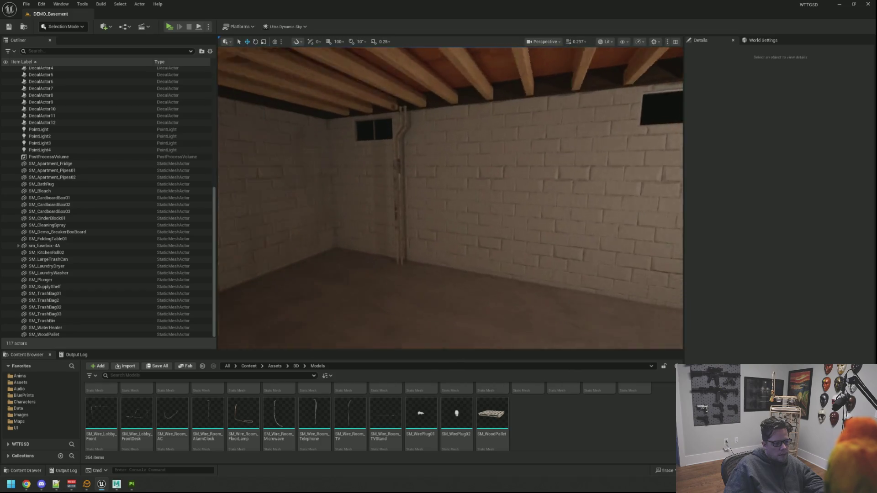
# Delete SM_Apartment_Pipes01, paste in SM_Apartment_Pipes3 and move it along the wall.
pyautogui.click(417, 120)
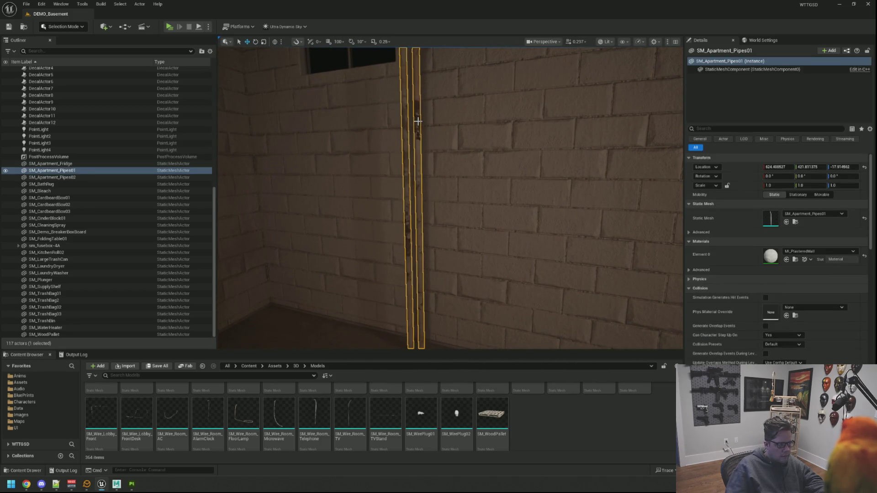
pyautogui.press('Delete')
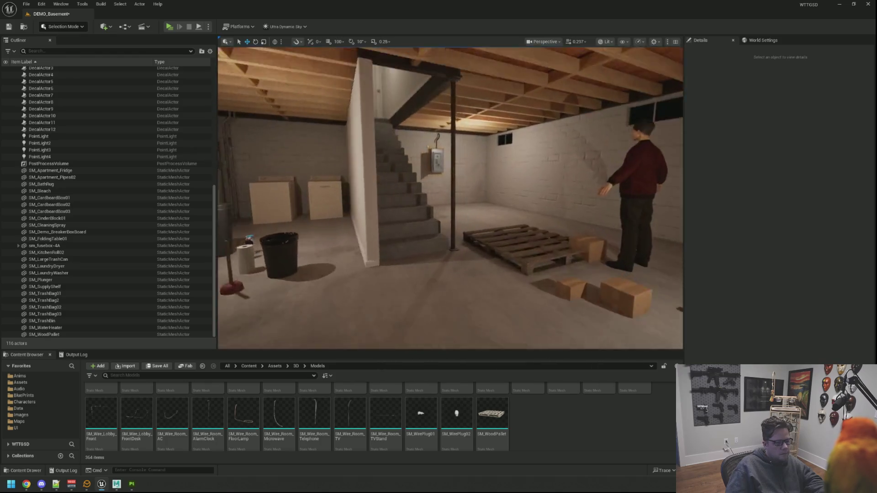
pyautogui.scroll(5, 388, 82)
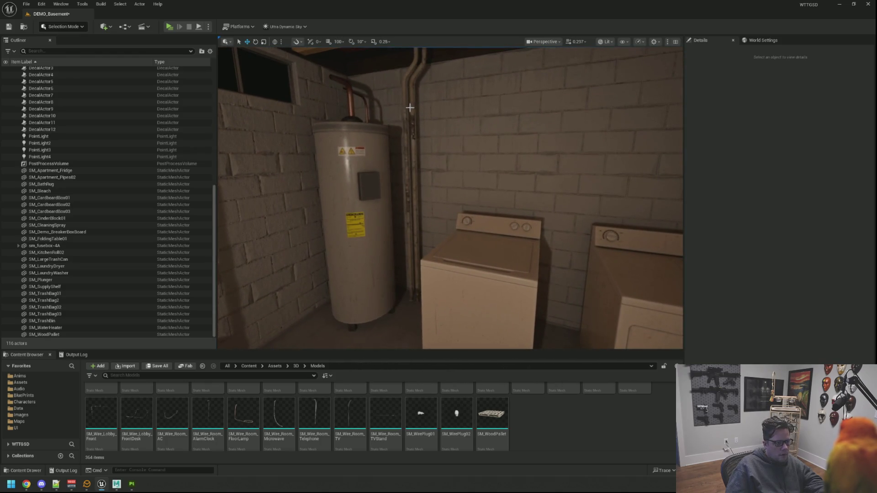
pyautogui.hotkey('ctrl', 'v')
pyautogui.moveTo(404, 181)
pyautogui.mouseDown()
pyautogui.moveTo(297, 185)
pyautogui.moveTo(320, 205)
pyautogui.mouseUp()
pyautogui.moveTo(628, 187)
pyautogui.mouseDown()
pyautogui.moveTo(358, 190)
pyautogui.moveTo(379, 210)
pyautogui.moveTo(335, 207)
pyautogui.mouseUp()
# Set the new pipe's Z rotation to 0 and slide it along Y against the wall.
pyautogui.press('e')
pyautogui.write('0')
pyautogui.press('Return')
pyautogui.press('f')
pyautogui.press('w')
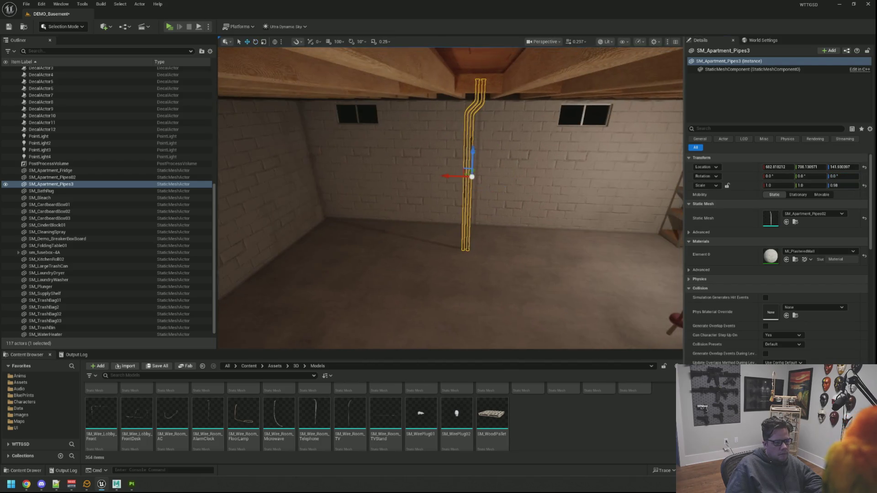
pyautogui.moveTo(456, 252); pyautogui.dragTo(521, 247)
pyautogui.press('f')
# Check the new pipe's placement beside the window from along the wall.
pyautogui.moveTo(443, 115)
pyautogui.mouseDown()
pyautogui.moveTo(392, 119)
pyautogui.moveTo(434, 112)
pyautogui.moveTo(424, 114)
pyautogui.moveTo(452, 183)
pyautogui.moveTo(452, 274)
pyautogui.moveTo(502, 274)
pyautogui.moveTo(457, 274)
pyautogui.moveTo(452, 283)
pyautogui.moveTo(475, 267)
pyautogui.mouseUp()
pyautogui.press('Escape')
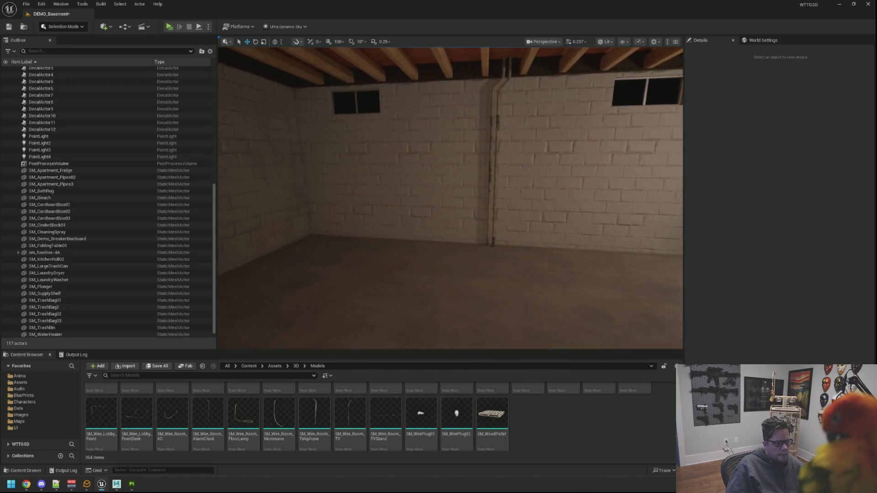
pyautogui.click(502, 197)
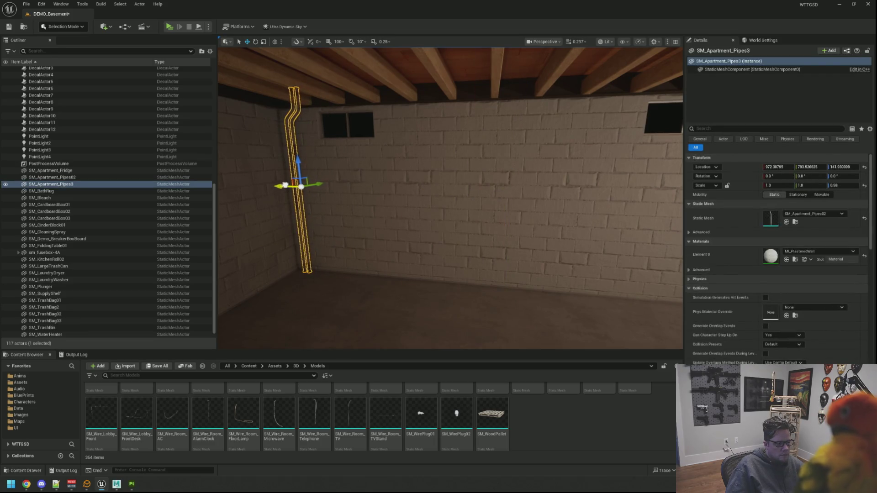
pyautogui.moveTo(285, 185); pyautogui.dragTo(319, 192)
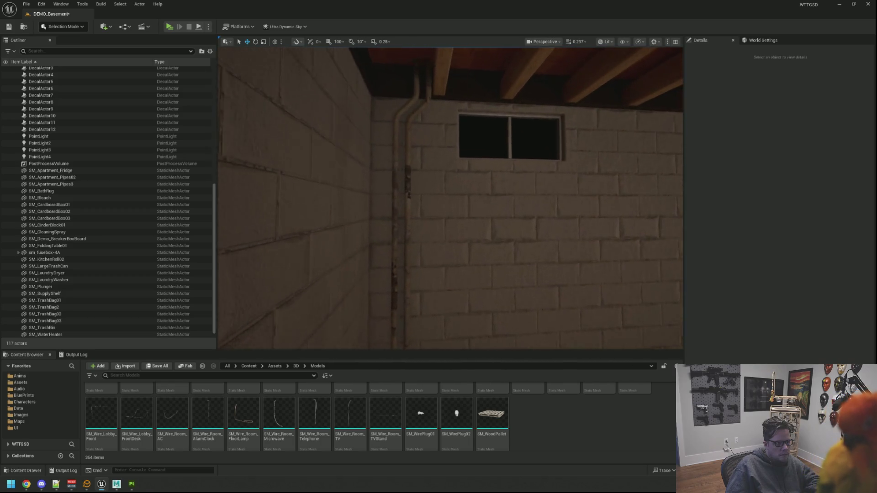
pyautogui.click(414, 182)
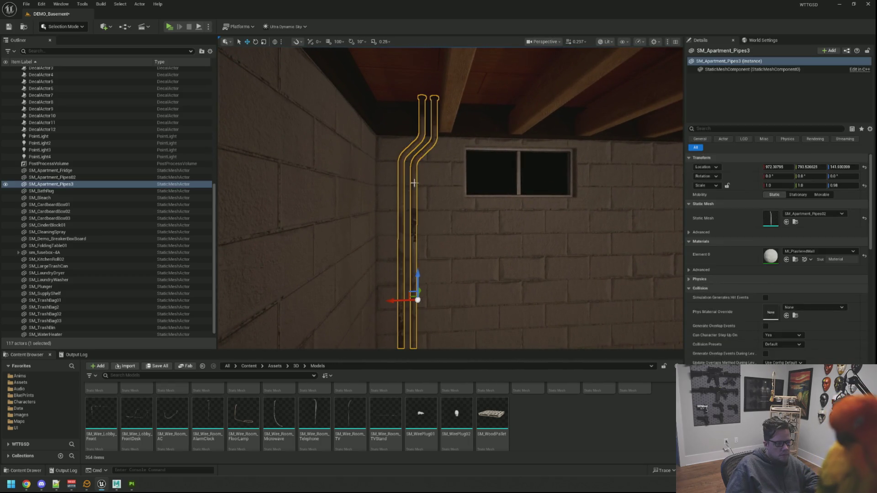
pyautogui.press('Escape')
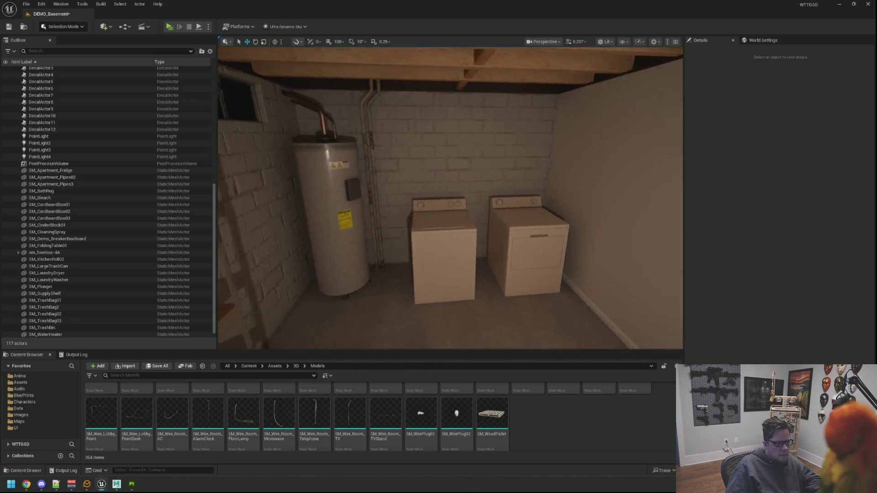
pyautogui.press('s')
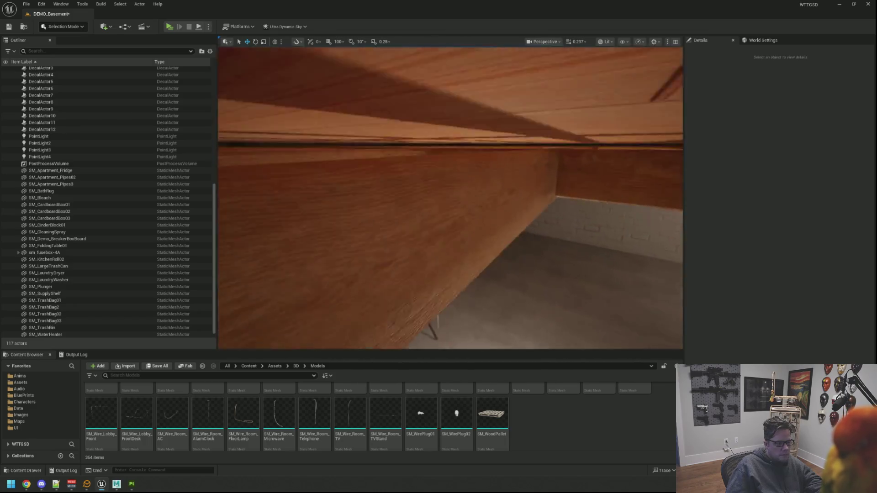
pyautogui.moveTo(443, 233); pyautogui.dragTo(457, 226)
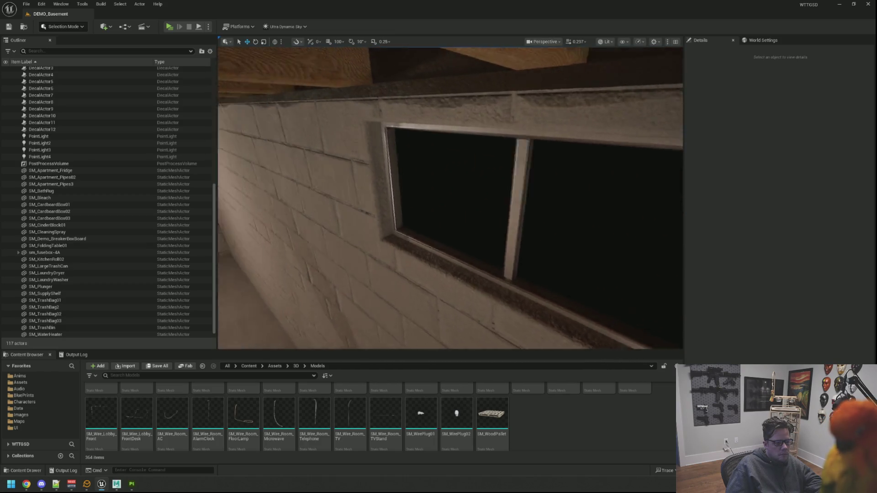
pyautogui.moveTo(456, 226)
pyautogui.mouseDown()
pyautogui.moveTo(621, 223)
pyautogui.moveTo(421, 227)
pyautogui.mouseUp()
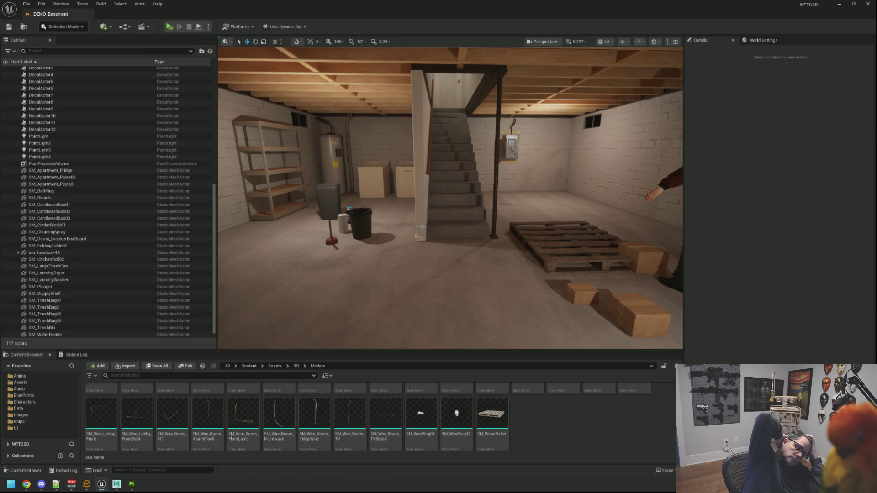
pyautogui.moveTo(421, 227)
pyautogui.mouseDown()
pyautogui.moveTo(395, 208)
pyautogui.moveTo(408, 201)
pyautogui.moveTo(413, 219)
pyautogui.moveTo(411, 201)
pyautogui.moveTo(410, 210)
pyautogui.moveTo(374, 215)
pyautogui.mouseUp()
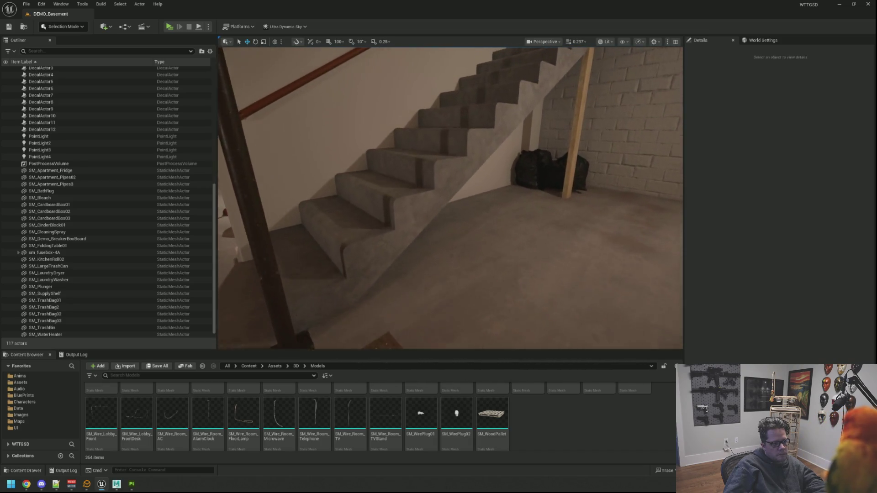
pyautogui.click(116, 484)
pyautogui.click(565, 250)
pyautogui.moveTo(565, 250)
pyautogui.mouseDown()
pyautogui.moveTo(556, 243)
pyautogui.moveTo(591, 189)
pyautogui.mouseUp()
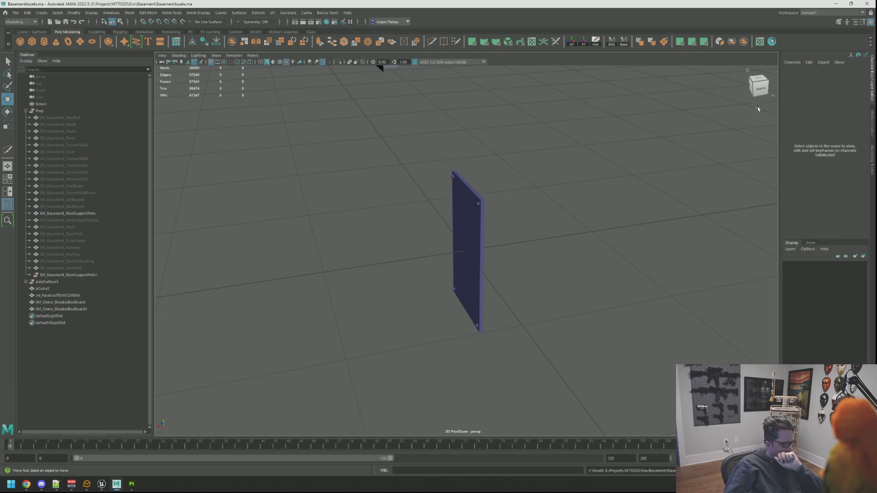
pyautogui.click(836, 4)
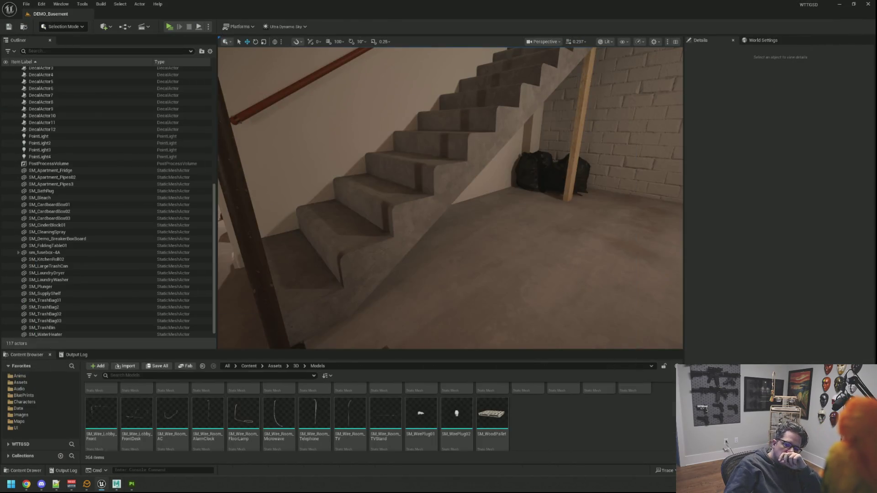
# Slide SM_TrashBag01 sideways in the under-stairs corner to X about 29.94.
pyautogui.moveTo(450, 199); pyautogui.dragTo(450, 198)
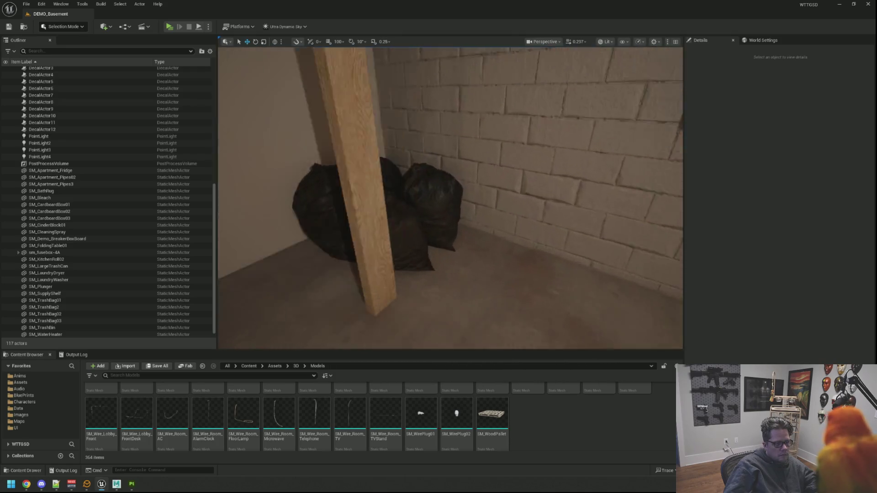
pyautogui.click(504, 146)
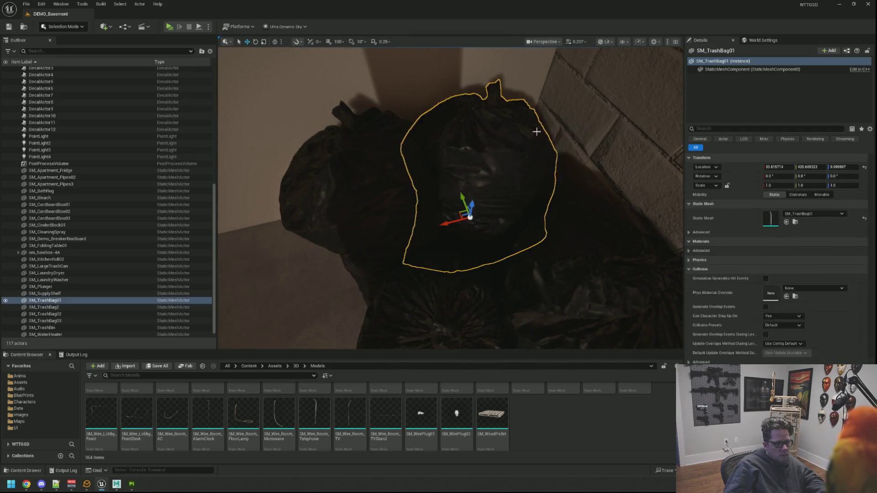
pyautogui.moveTo(406, 181); pyautogui.dragTo(415, 181)
pyautogui.press('Escape')
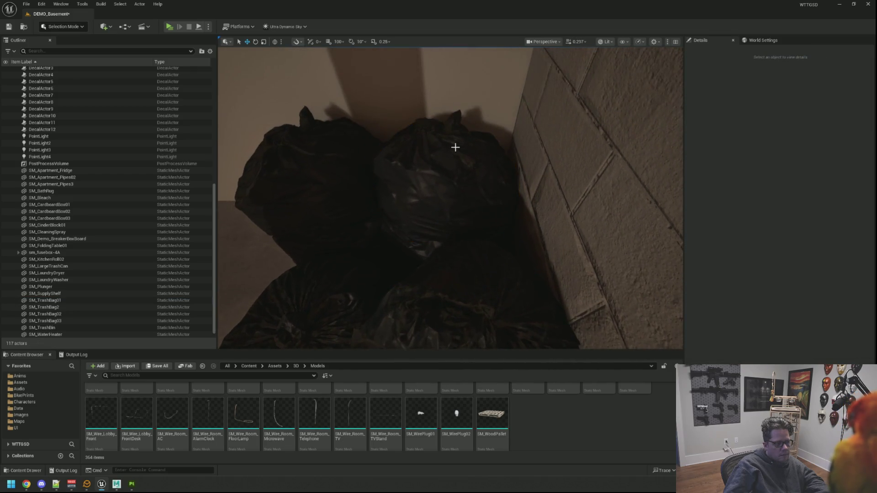
pyautogui.scroll(-10, 454, 146)
pyautogui.scroll(-15, 455, 153)
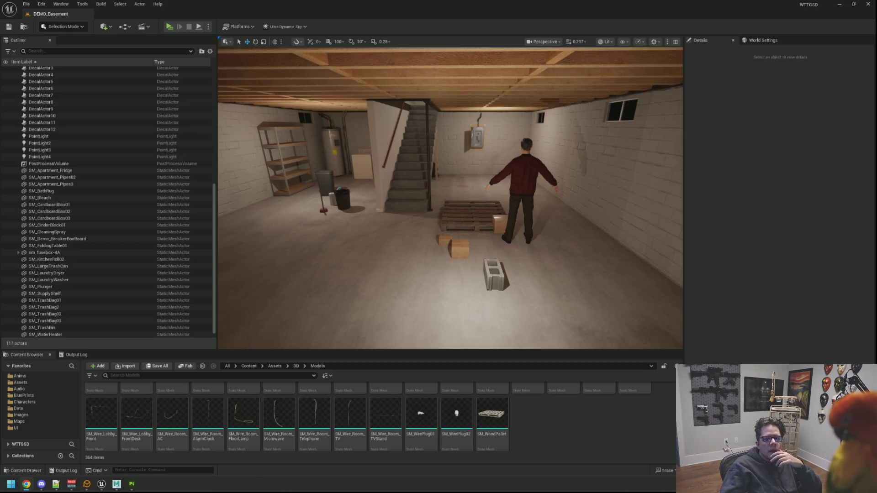
# Tour the dressed basement from several views, flying up the stairs and back down.
pyautogui.press('1')
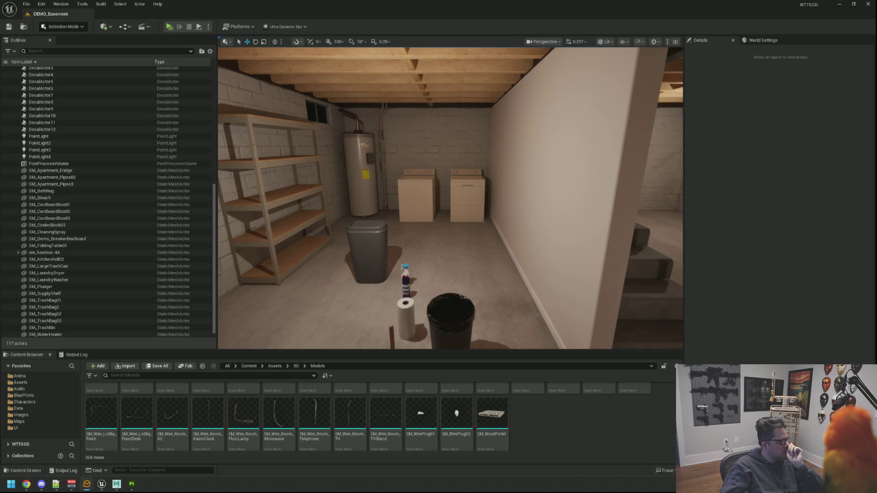
pyautogui.moveTo(451, 198)
pyautogui.mouseDown()
pyautogui.moveTo(594, 201)
pyautogui.moveTo(630, 183)
pyautogui.moveTo(682, 174)
pyautogui.moveTo(393, 182)
pyautogui.moveTo(402, 183)
pyautogui.moveTo(402, 156)
pyautogui.moveTo(374, 178)
pyautogui.moveTo(397, 192)
pyautogui.moveTo(356, 190)
pyautogui.moveTo(423, 187)
pyautogui.mouseUp()
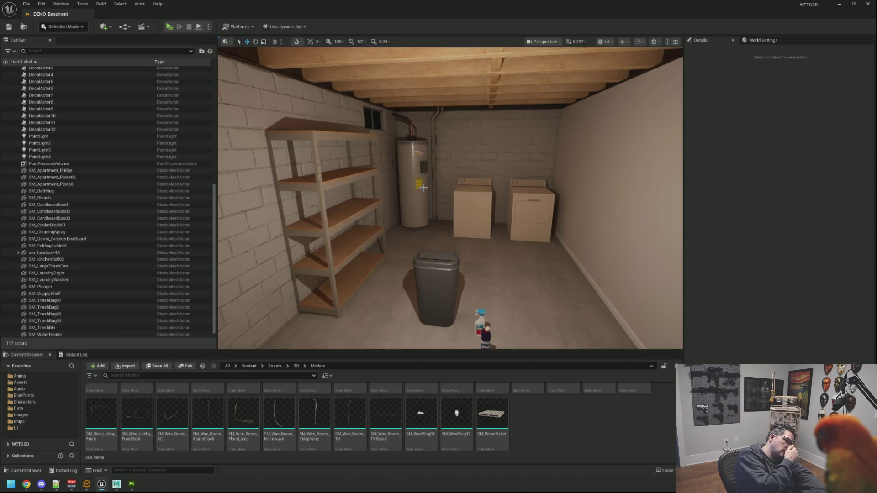
pyautogui.moveTo(405, 163)
pyautogui.mouseDown()
pyautogui.moveTo(416, 191)
pyautogui.moveTo(434, 191)
pyautogui.moveTo(375, 169)
pyautogui.moveTo(420, 173)
pyautogui.moveTo(429, 219)
pyautogui.moveTo(432, 210)
pyautogui.mouseUp()
pyautogui.moveTo(453, 178); pyautogui.dragTo(386, 178)
pyautogui.press('w')
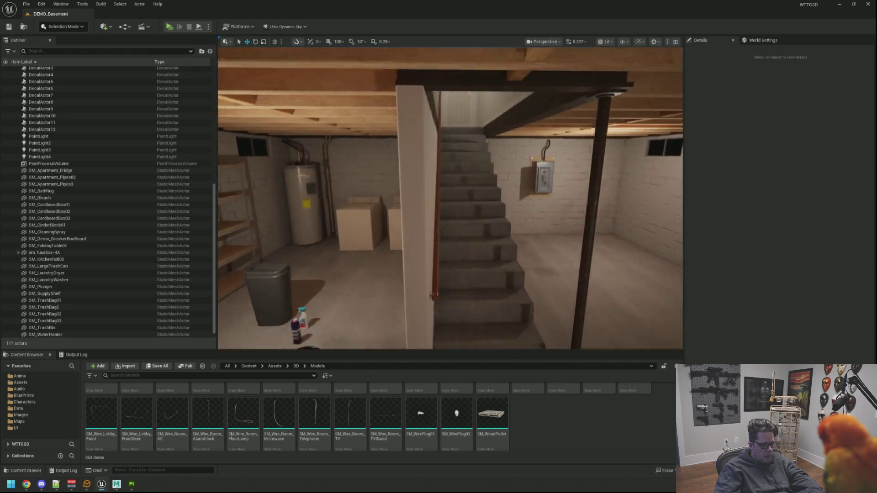
pyautogui.press('w')
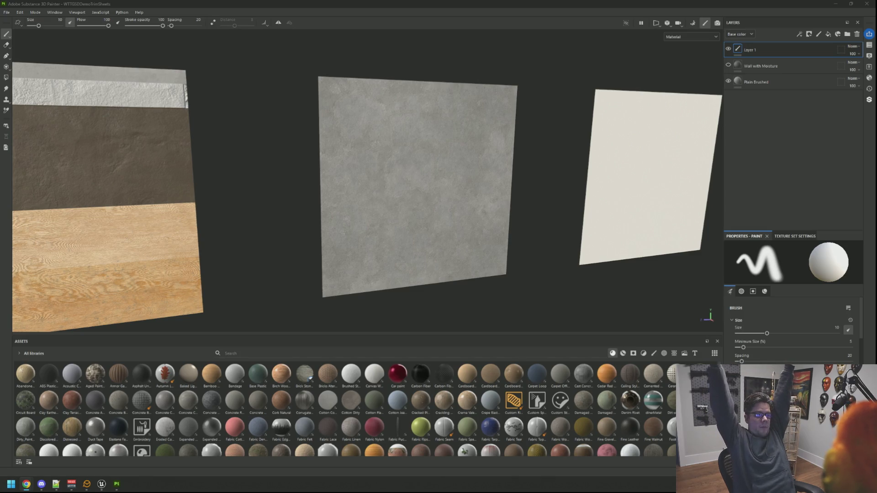
# Swing the basement view from the breaker panel wall round toward the character and fridge.
pyautogui.moveTo(226, 205); pyautogui.dragTo(319, 171)
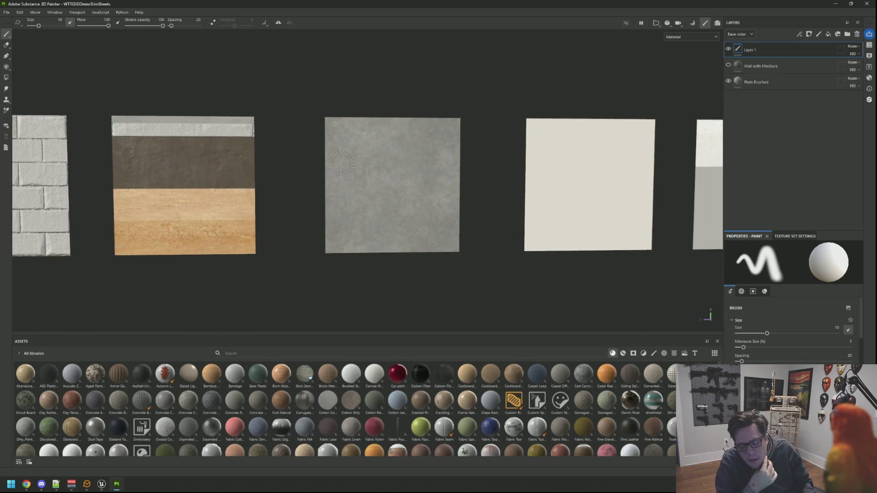
pyautogui.click(101, 484)
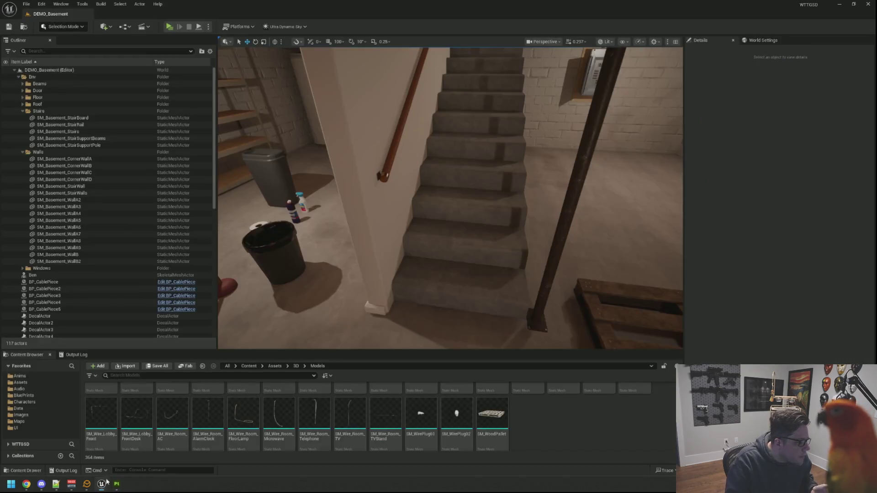
pyautogui.moveTo(406, 224); pyautogui.dragTo(516, 233)
pyautogui.moveTo(492, 171); pyautogui.dragTo(388, 176)
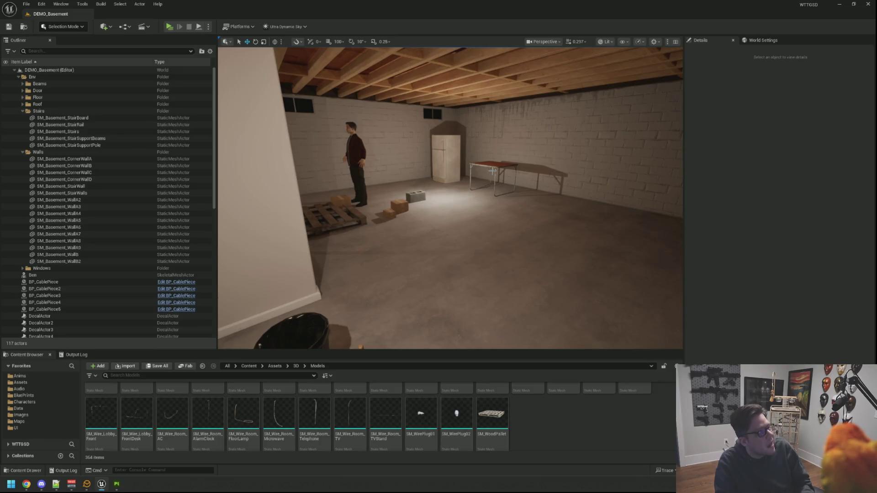
pyautogui.moveTo(491, 171)
pyautogui.mouseDown()
pyautogui.moveTo(487, 137)
pyautogui.moveTo(434, 141)
pyautogui.mouseUp()
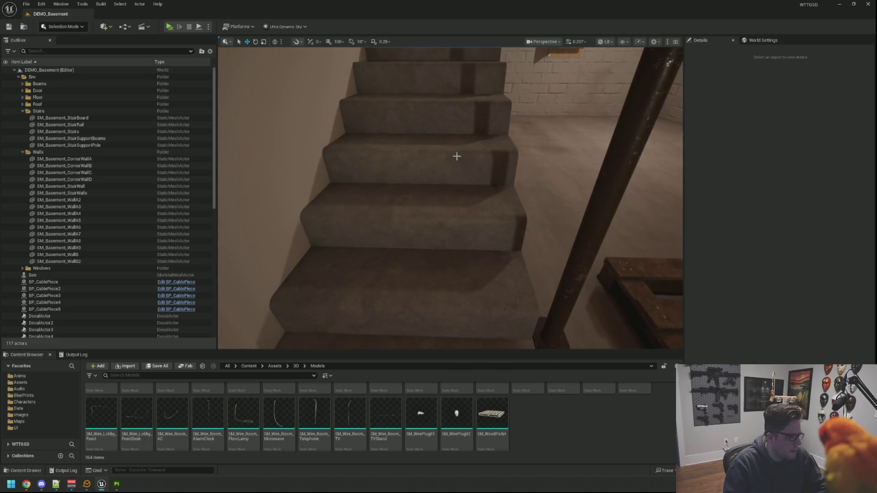
# Search the material library for 'concre' and add Concrete Coarse as a fill layer on the trim sheet.
pyautogui.hotkey('alt', 'Tab')
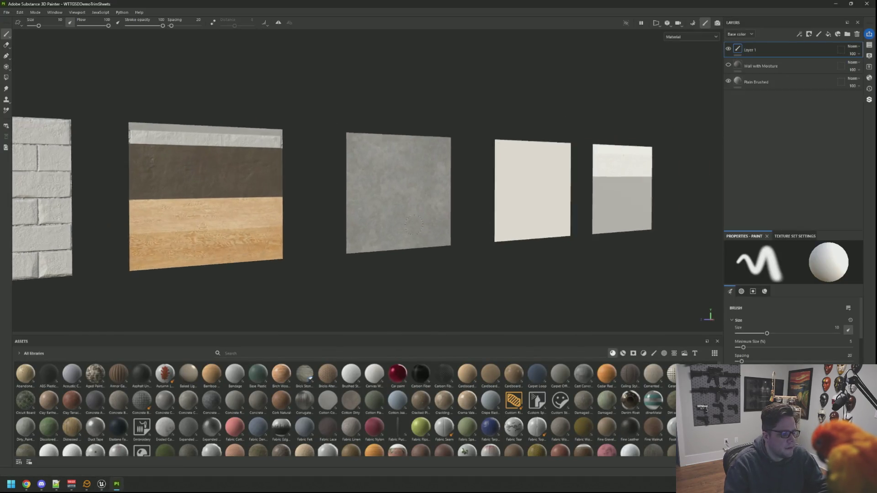
pyautogui.moveTo(494, 263)
pyautogui.mouseDown()
pyautogui.moveTo(397, 257)
pyautogui.moveTo(505, 264)
pyautogui.moveTo(415, 249)
pyautogui.mouseUp()
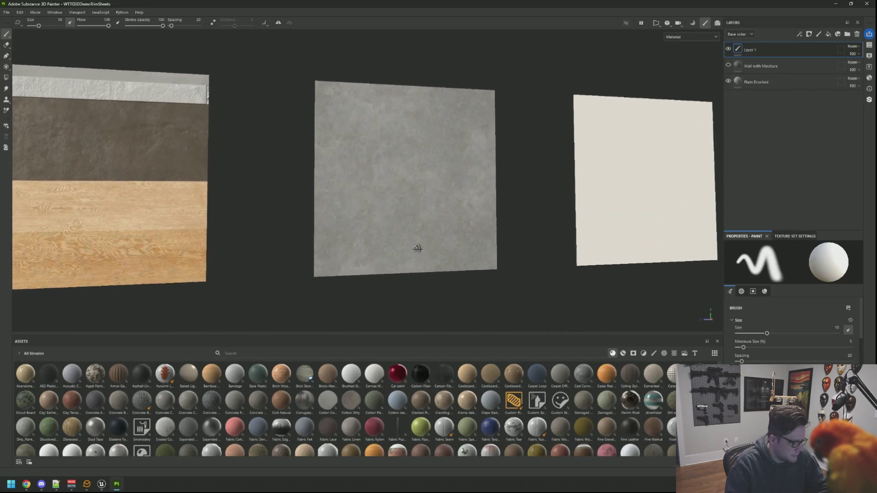
pyautogui.click(262, 353)
pyautogui.write('concre')
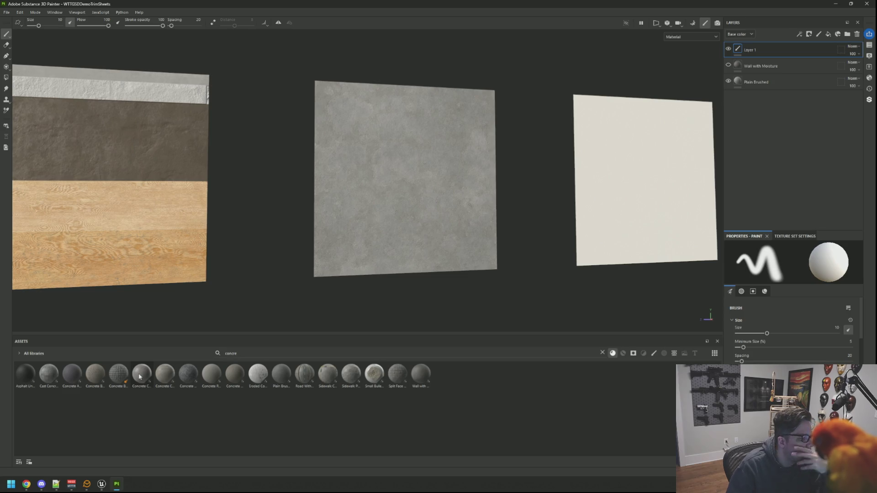
pyautogui.moveTo(164, 374)
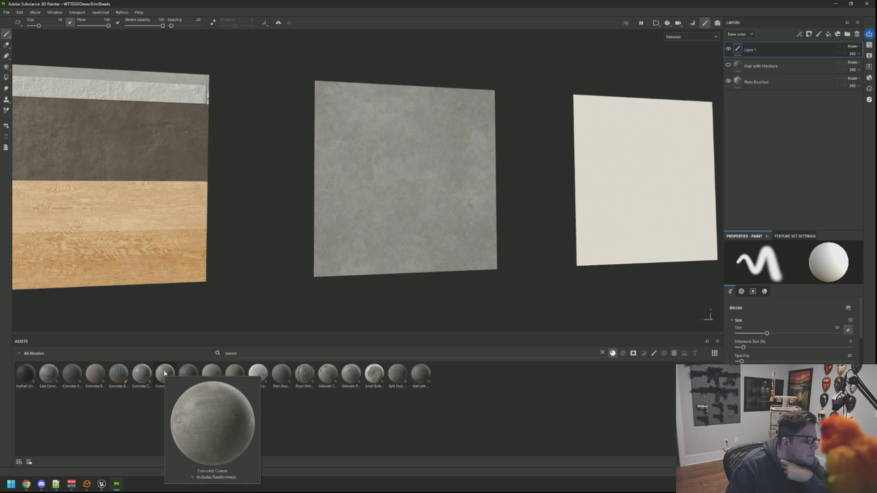
pyautogui.moveTo(167, 373)
pyautogui.mouseDown()
pyautogui.moveTo(451, 293)
pyautogui.moveTo(744, 117)
pyautogui.moveTo(788, 81)
pyautogui.moveTo(770, 84)
pyautogui.mouseUp()
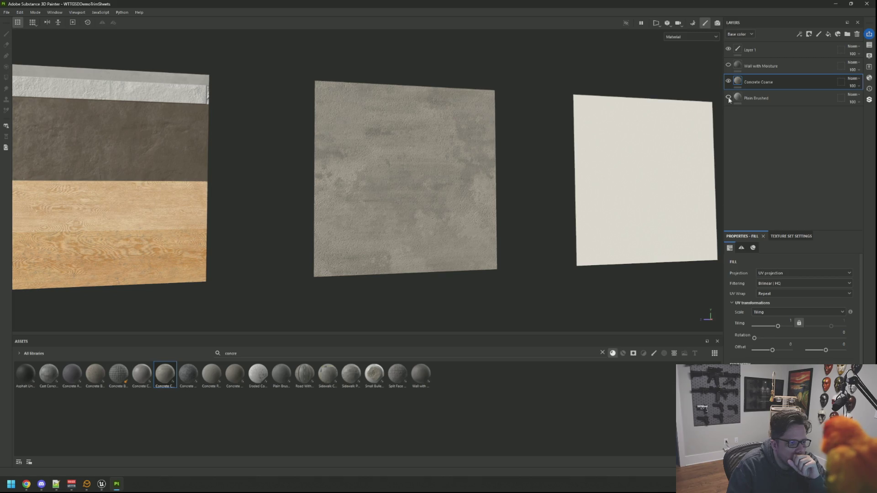
# Toggle Concrete Coarse off and on to compare, then add Concrete Rough above it.
pyautogui.scroll(4, 514, 176)
pyautogui.moveTo(482, 161)
pyautogui.mouseDown()
pyautogui.moveTo(466, 168)
pyautogui.moveTo(462, 157)
pyautogui.moveTo(466, 172)
pyautogui.moveTo(471, 166)
pyautogui.mouseUp()
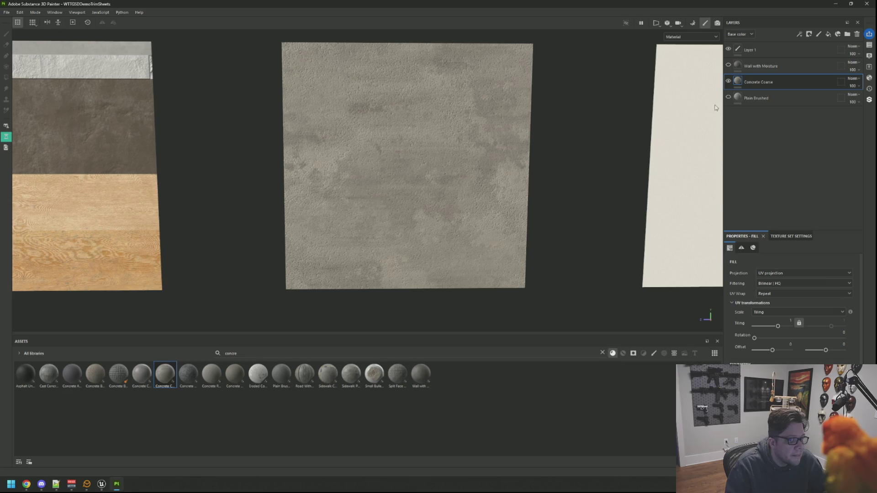
pyautogui.click(728, 82)
pyautogui.click(728, 82)
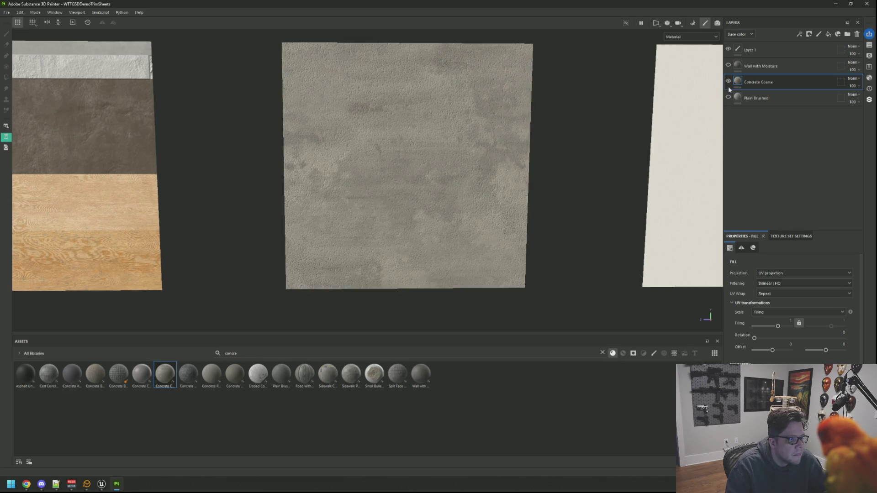
pyautogui.moveTo(701, 107)
pyautogui.mouseDown()
pyautogui.moveTo(461, 137)
pyautogui.moveTo(458, 160)
pyautogui.mouseUp()
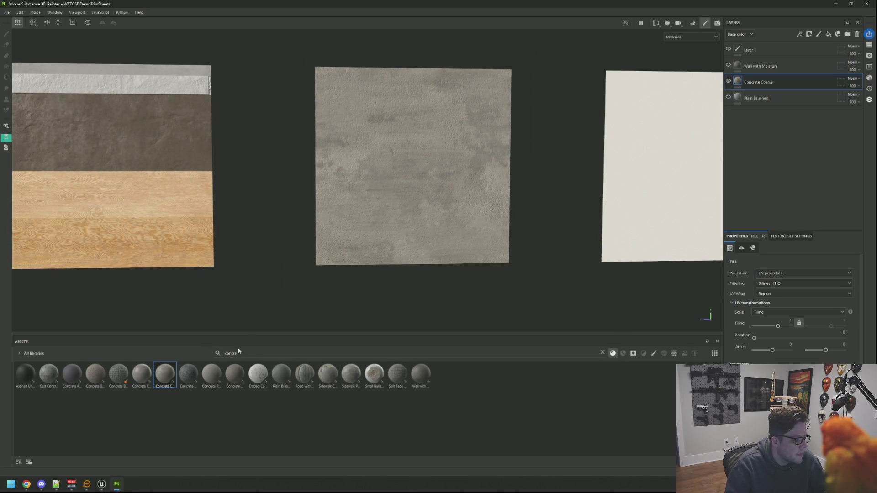
pyautogui.moveTo(204, 377)
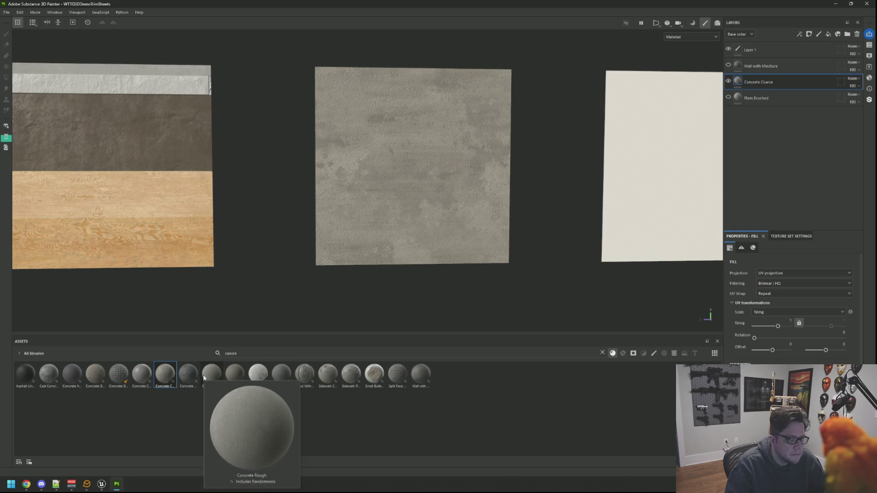
pyautogui.moveTo(205, 377)
pyautogui.mouseDown()
pyautogui.moveTo(751, 136)
pyautogui.moveTo(769, 74)
pyautogui.mouseUp()
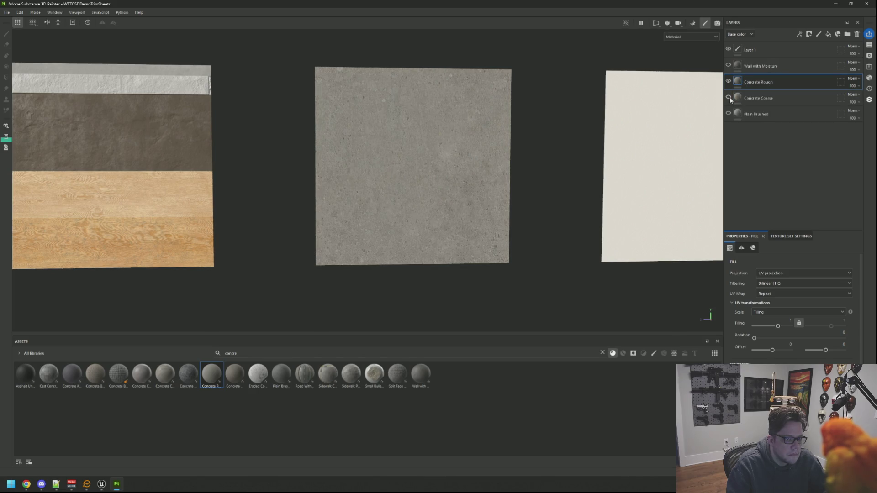
pyautogui.moveTo(508, 183)
pyautogui.mouseDown()
pyautogui.moveTo(400, 174)
pyautogui.moveTo(466, 199)
pyautogui.moveTo(389, 161)
pyautogui.moveTo(443, 189)
pyautogui.moveTo(431, 188)
pyautogui.mouseUp()
# Export the Demo_CementA textures, without Demo_Roof, to the Unreal project.
pyautogui.hotkey('ctrl', 'shift', 'e')
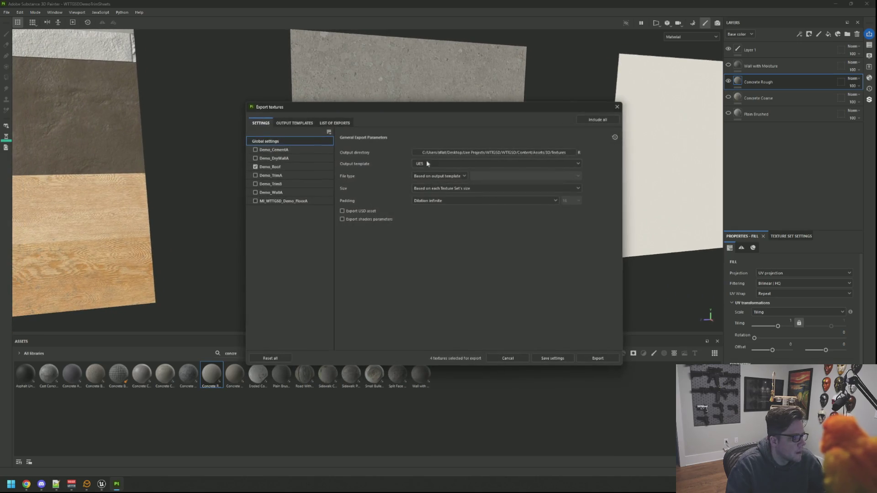
pyautogui.click(256, 167)
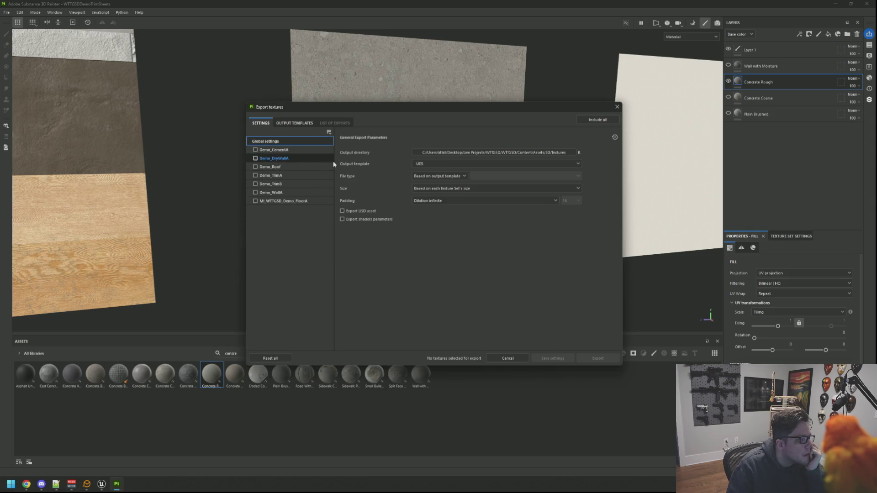
pyautogui.click(297, 151)
pyautogui.click(256, 149)
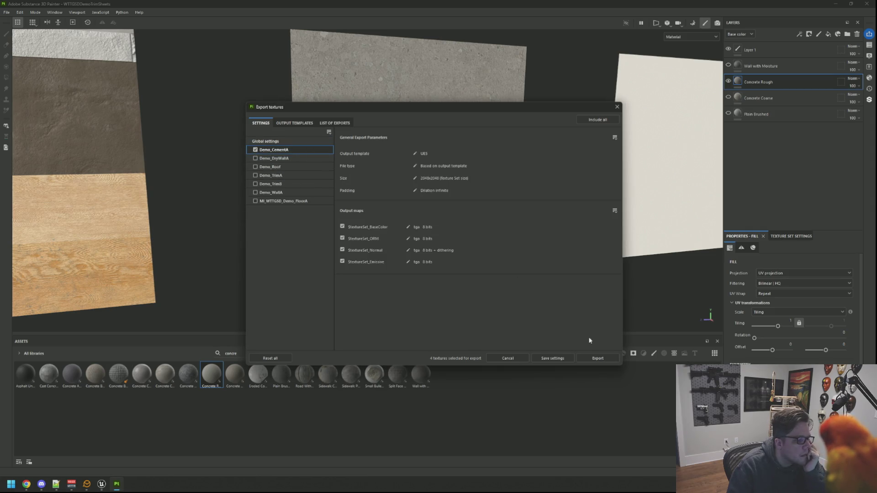
pyautogui.click(596, 359)
pyautogui.click(559, 358)
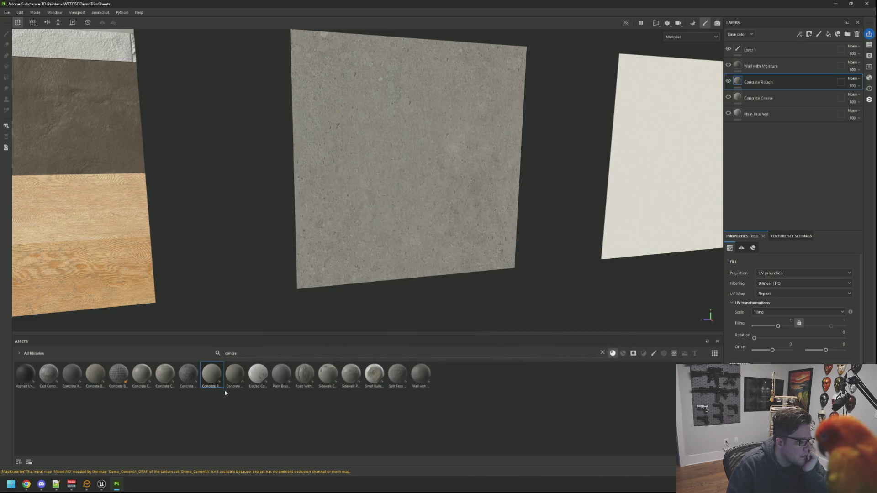
pyautogui.click(101, 484)
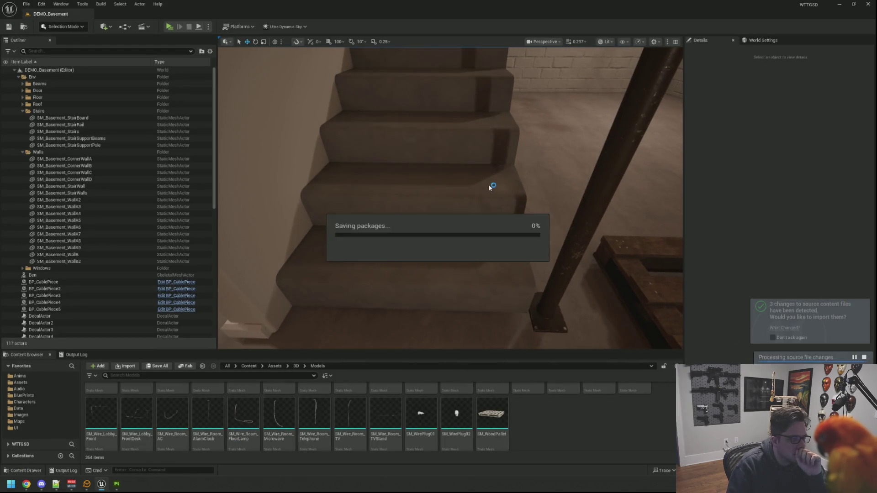
# Fly around the staircase to inspect the re-imported concrete steps from above and below.
pyautogui.moveTo(472, 134)
pyautogui.mouseDown()
pyautogui.moveTo(477, 105)
pyautogui.moveTo(457, 118)
pyautogui.moveTo(449, 109)
pyautogui.moveTo(458, 133)
pyautogui.moveTo(458, 114)
pyautogui.moveTo(402, 124)
pyautogui.moveTo(396, 104)
pyautogui.moveTo(395, 165)
pyautogui.moveTo(419, 160)
pyautogui.mouseUp()
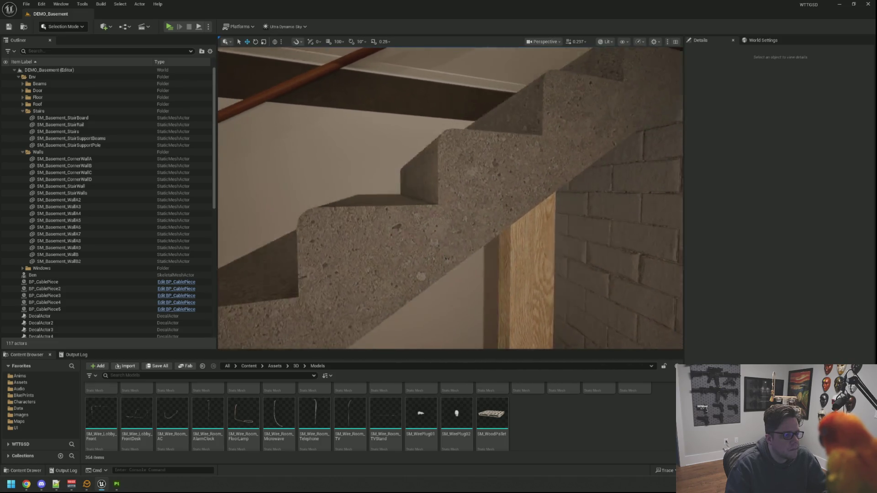
pyautogui.press('d')
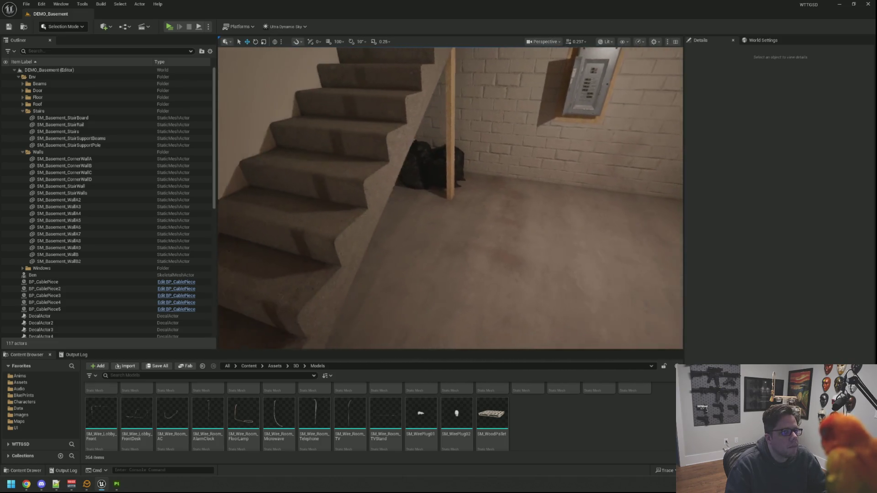
pyautogui.press('a')
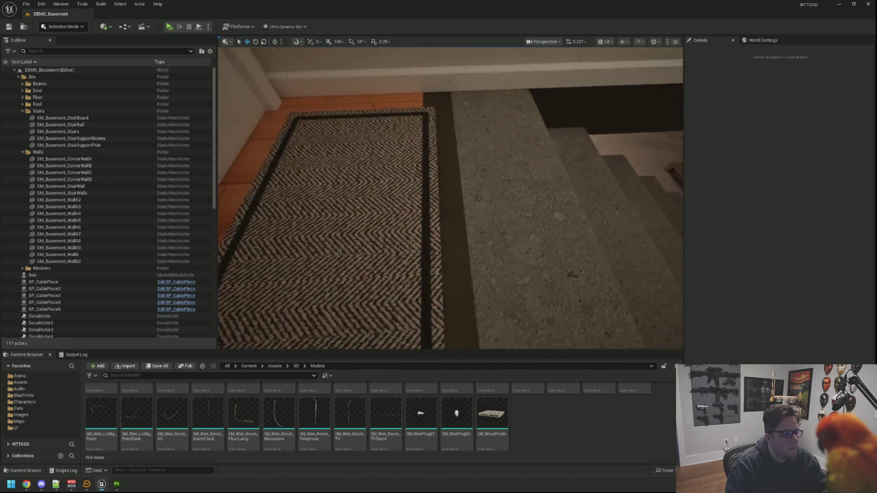
pyautogui.press('w')
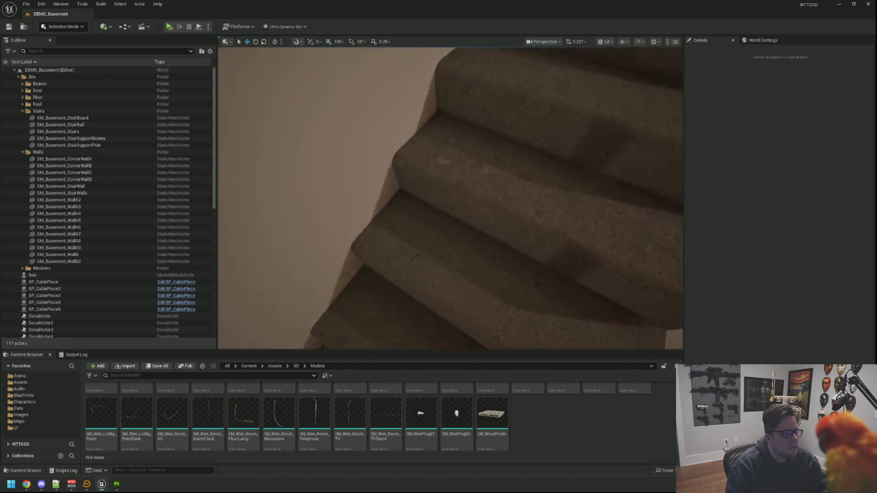
pyautogui.press('s')
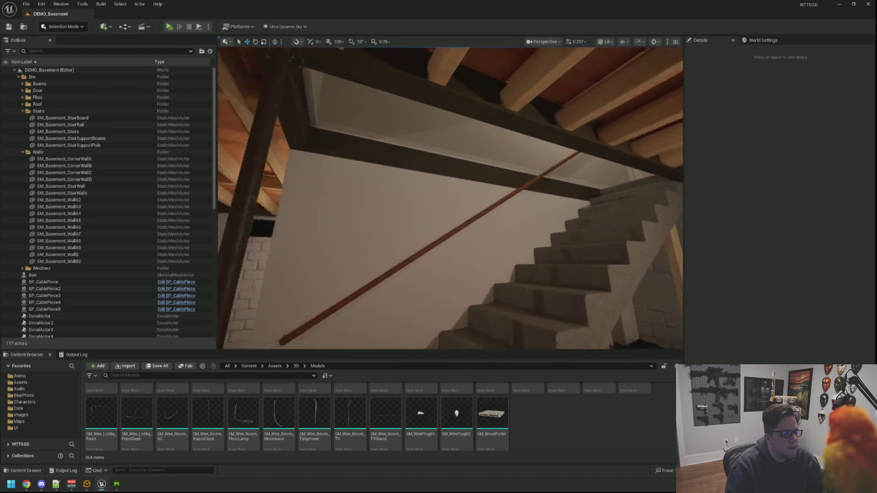
pyautogui.press('w')
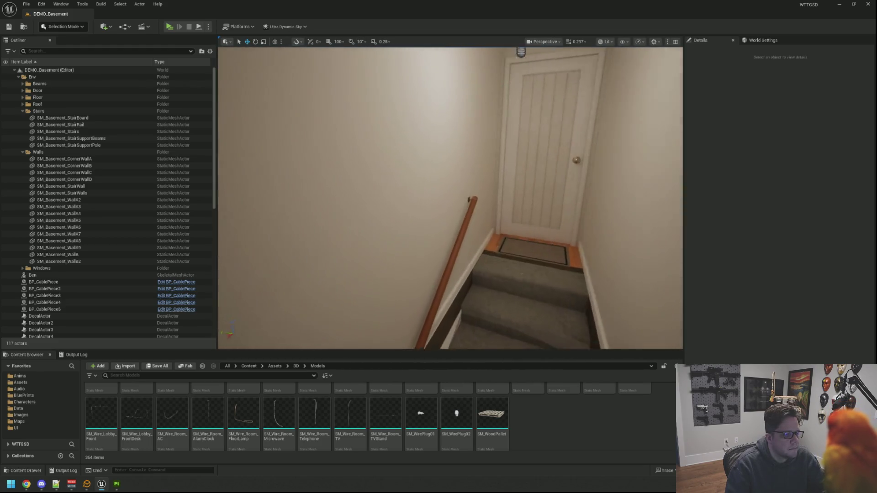
pyautogui.press('s')
# Move PointLight4 further along the stairwell ceiling, then deselect it.
pyautogui.click(531, 112)
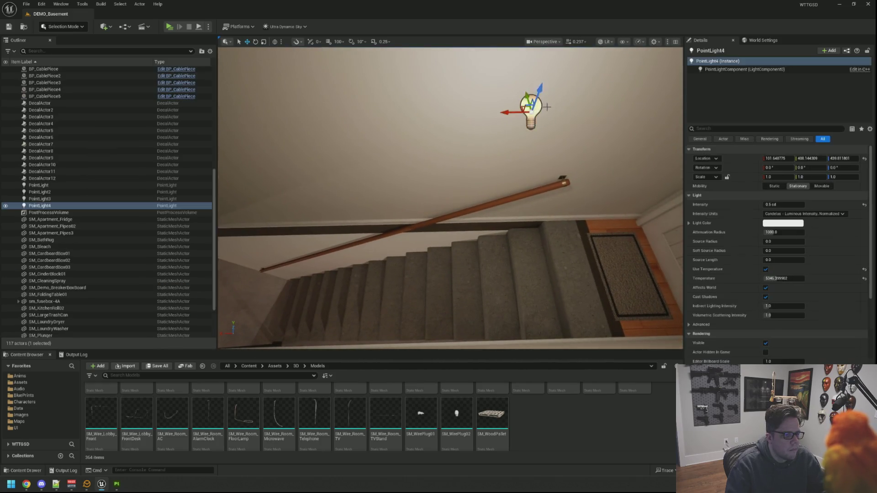
pyautogui.press('f')
pyautogui.scroll(-3, 456, 278)
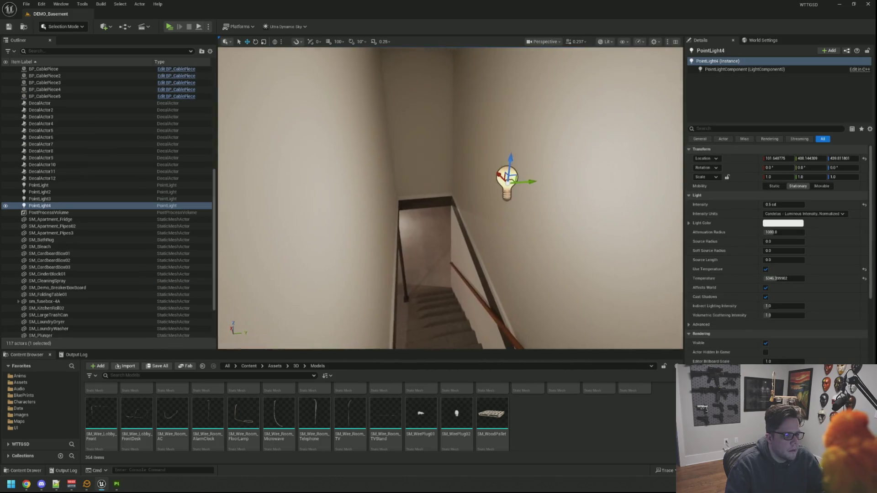
pyautogui.moveTo(528, 237)
pyautogui.mouseDown()
pyautogui.moveTo(457, 169)
pyautogui.moveTo(504, 203)
pyautogui.moveTo(496, 208)
pyautogui.moveTo(496, 196)
pyautogui.moveTo(496, 228)
pyautogui.moveTo(558, 190)
pyautogui.mouseUp()
pyautogui.moveTo(626, 182)
pyautogui.mouseDown()
pyautogui.moveTo(323, 195)
pyautogui.moveTo(333, 195)
pyautogui.mouseUp()
pyautogui.press('f')
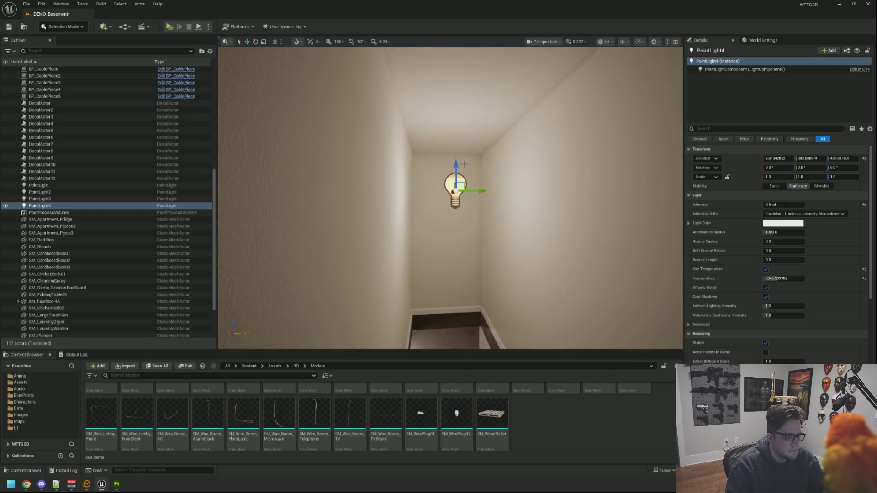
pyautogui.press('Escape')
pyautogui.moveTo(474, 211)
pyautogui.mouseDown()
pyautogui.moveTo(474, 256)
pyautogui.moveTo(452, 292)
pyautogui.moveTo(429, 287)
pyautogui.moveTo(456, 288)
pyautogui.moveTo(474, 215)
pyautogui.moveTo(430, 219)
pyautogui.mouseUp()
pyautogui.click(116, 484)
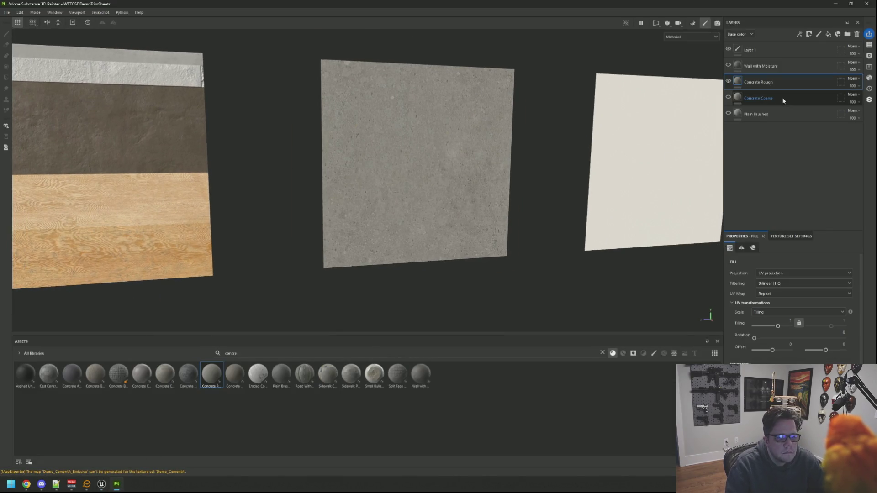
# Delete the Wall with Moisture layer and add Concrete Wall as a new layer.
pyautogui.click(753, 66)
pyautogui.click(857, 33)
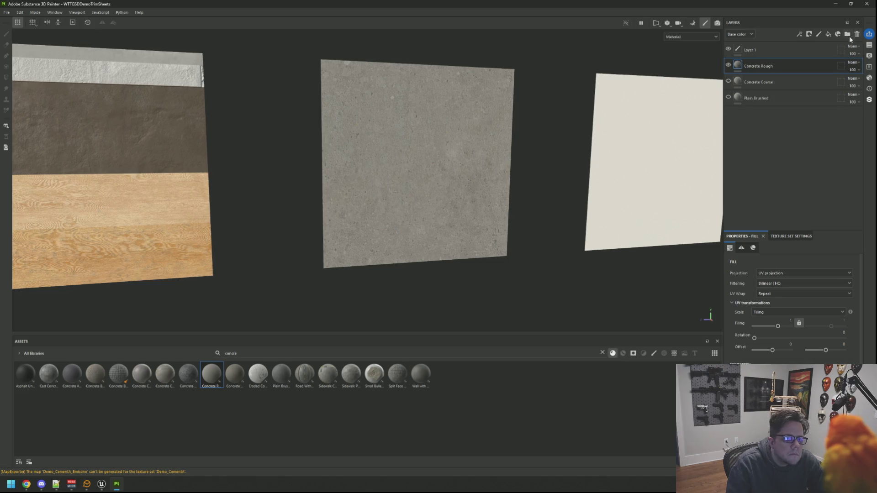
pyautogui.moveTo(241, 372)
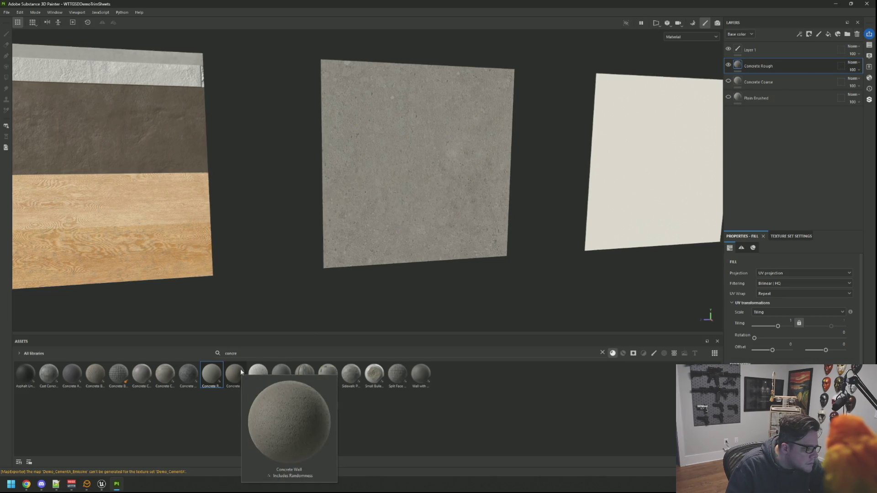
pyautogui.moveTo(239, 372)
pyautogui.mouseDown()
pyautogui.moveTo(675, 202)
pyautogui.moveTo(748, 73)
pyautogui.mouseUp()
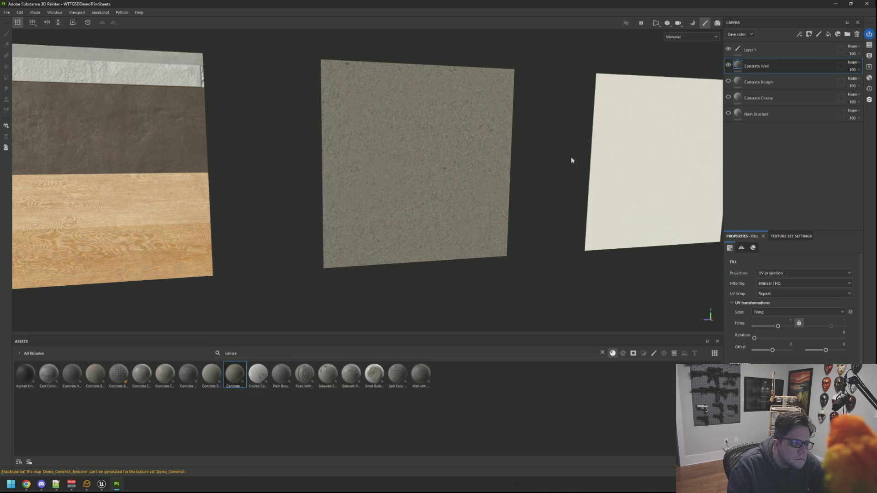
pyautogui.moveTo(572, 160); pyautogui.dragTo(455, 172)
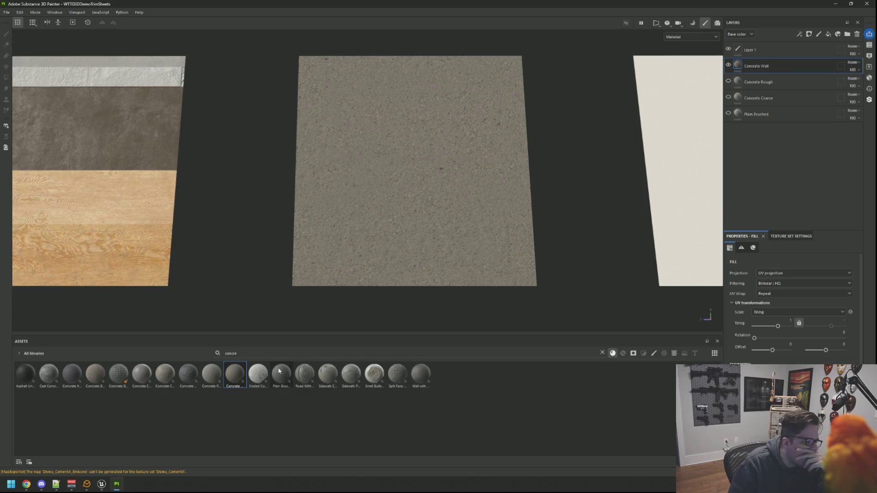
# Add the Concrete Cast material as the new top layer.
pyautogui.moveTo(279, 370)
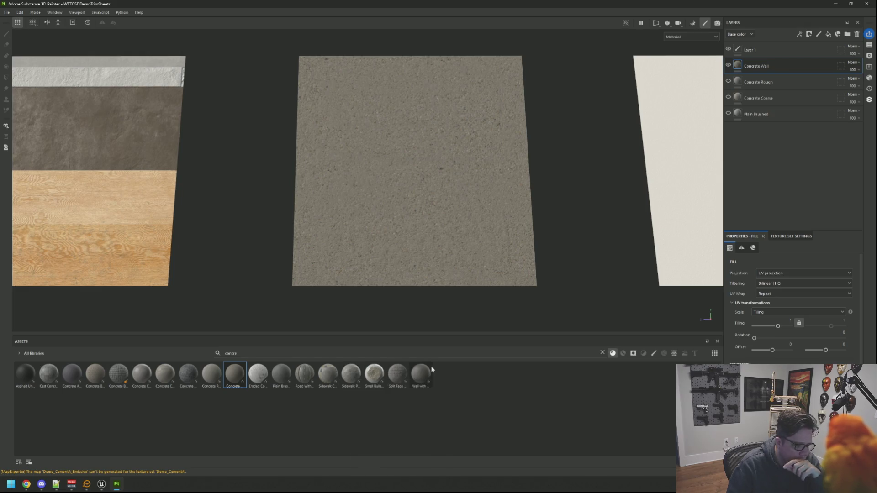
pyautogui.moveTo(432, 369)
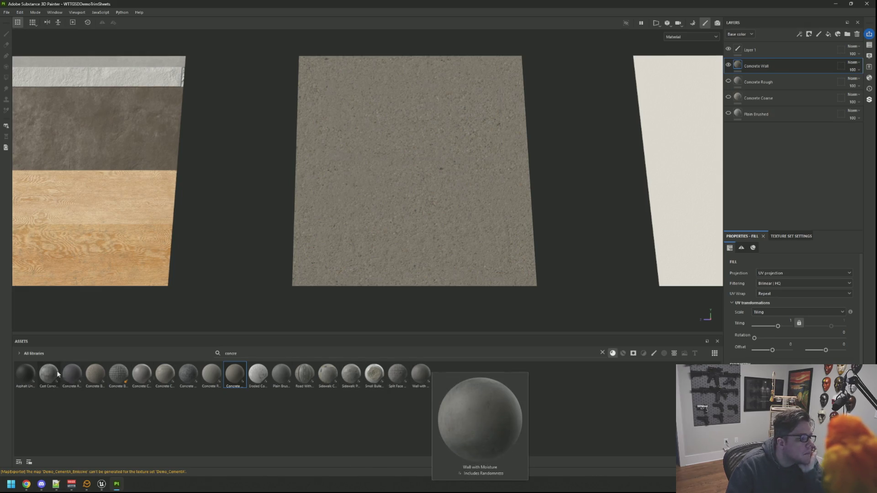
pyautogui.moveTo(69, 373)
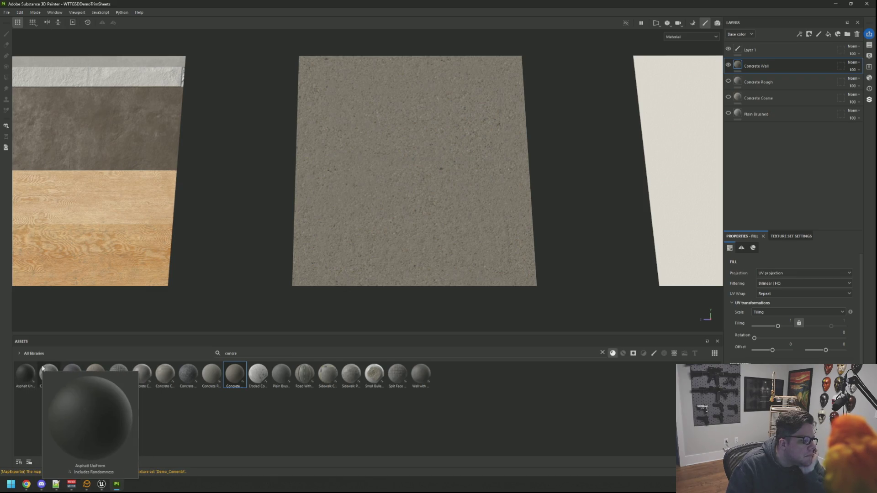
pyautogui.moveTo(156, 375)
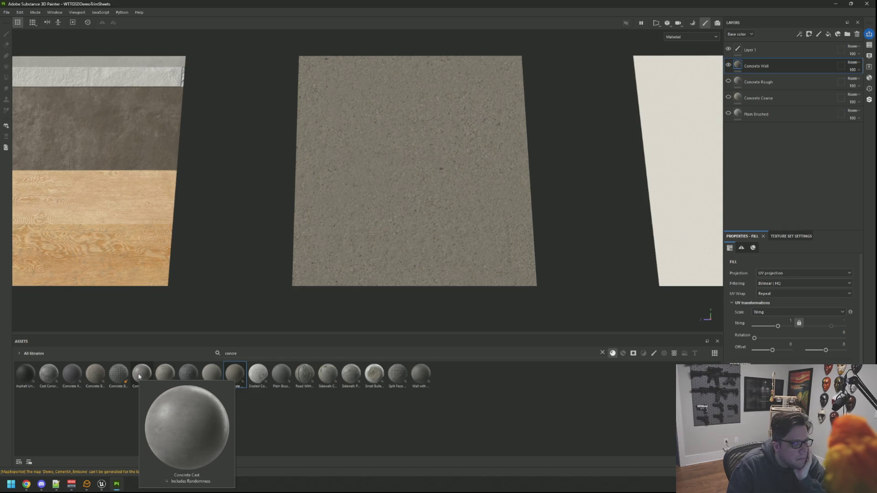
pyautogui.click(139, 376)
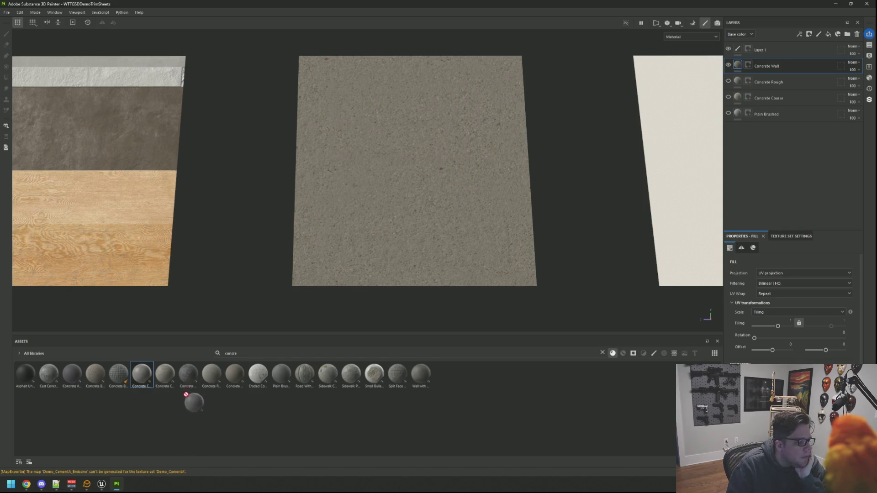
pyautogui.moveTo(143, 380)
pyautogui.mouseDown()
pyautogui.moveTo(792, 77)
pyautogui.moveTo(791, 58)
pyautogui.mouseUp()
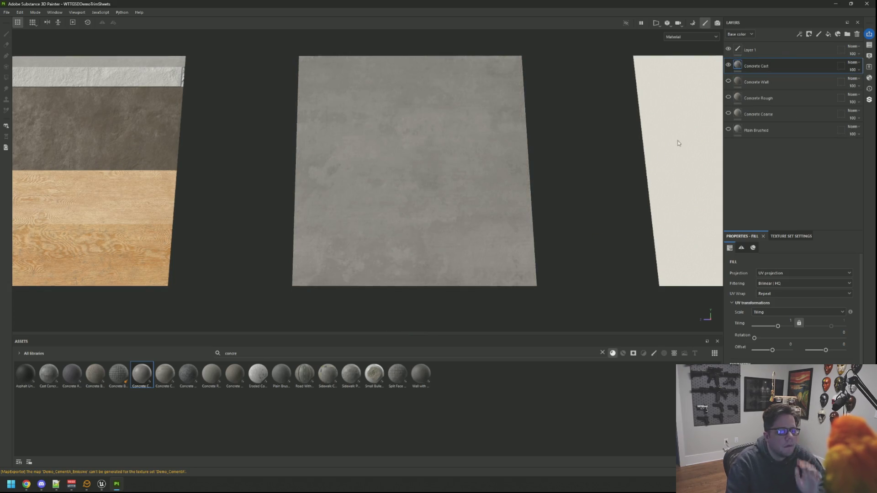
# Re-export the updated concrete textures and view the stairs in Unreal.
pyautogui.scroll(-3, 426, 252)
pyautogui.scroll(4, 434, 198)
pyautogui.scroll(2, 452, 198)
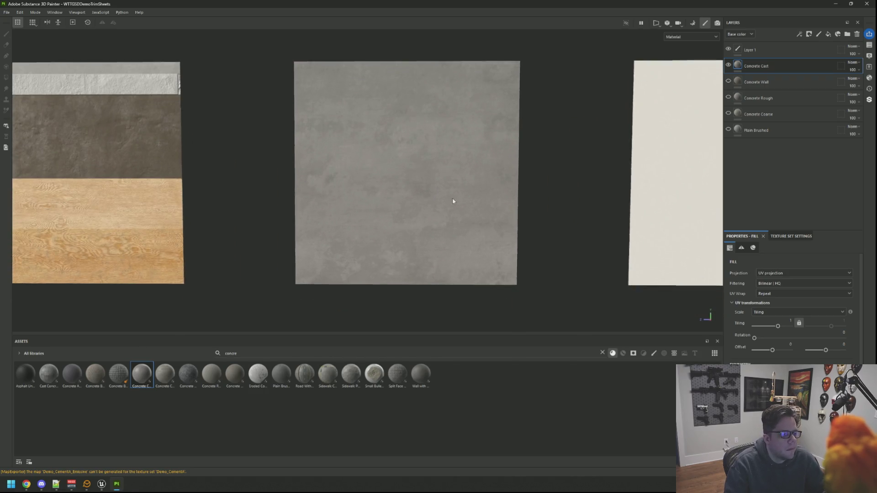
pyautogui.hotkey('ctrl', 'shift', 'e')
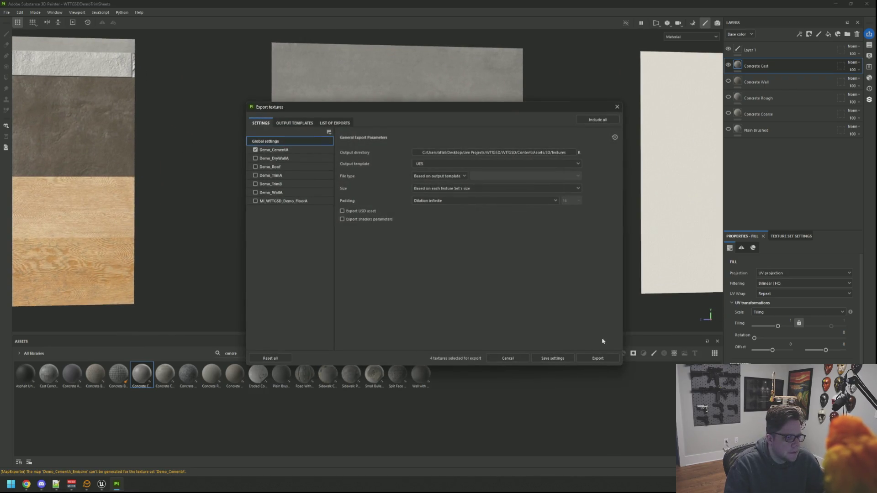
pyautogui.click(587, 358)
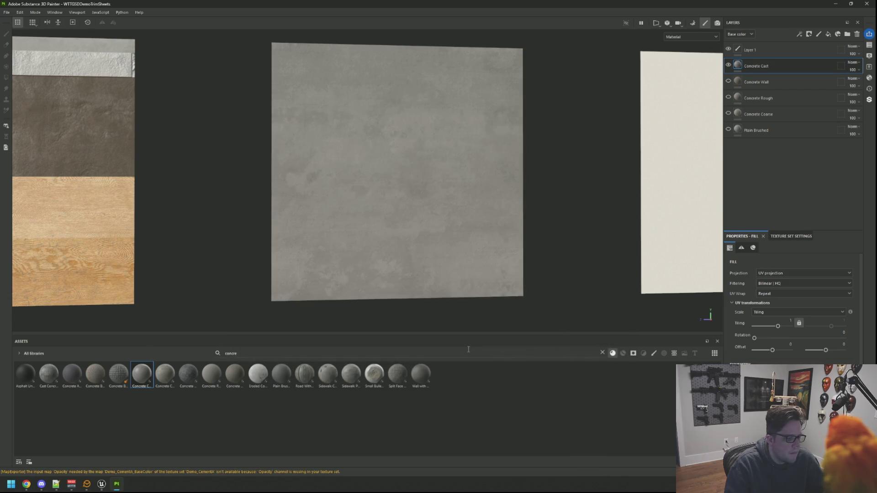
pyautogui.click(100, 485)
pyautogui.moveTo(414, 237); pyautogui.dragTo(415, 238)
pyautogui.moveTo(470, 207)
pyautogui.mouseDown()
pyautogui.moveTo(483, 200)
pyautogui.moveTo(513, 214)
pyautogui.moveTo(512, 224)
pyautogui.mouseUp()
pyautogui.moveTo(477, 182); pyautogui.dragTo(485, 148)
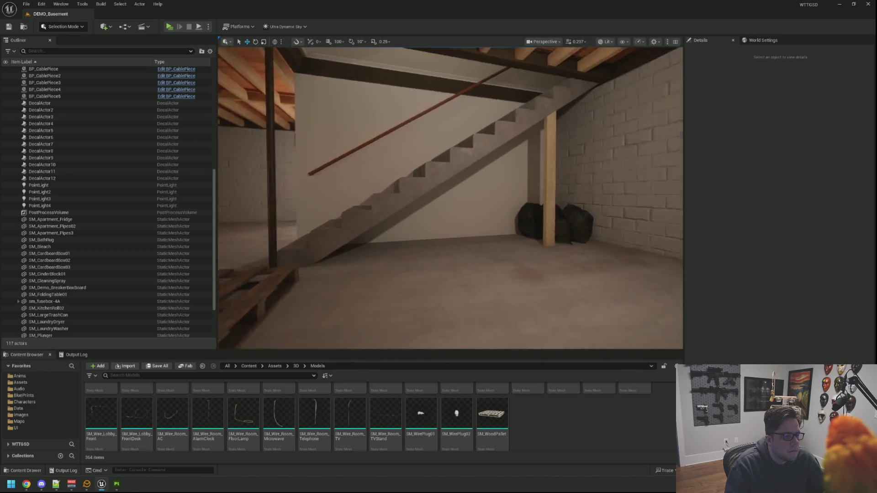
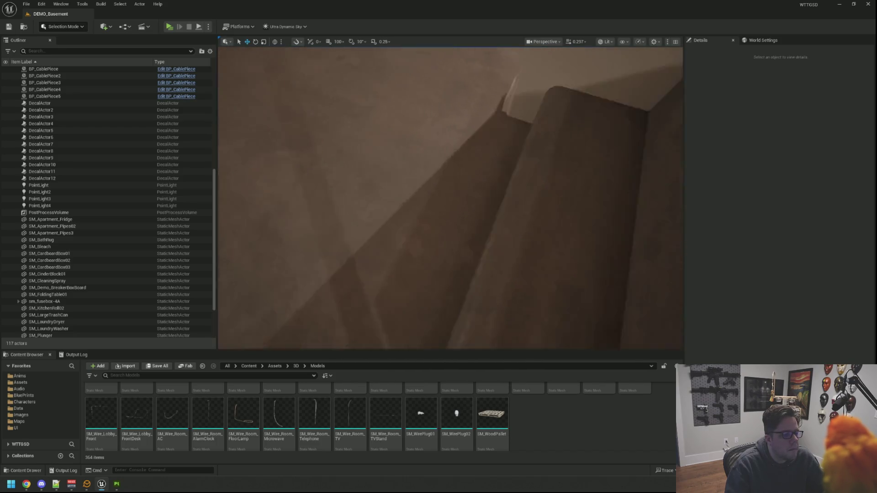
# Fly the camera around and up the basement stairs, then bring up the WTTGSDDemoTrimSheets project in Painter.
pyautogui.moveTo(450, 198); pyautogui.dragTo(375, 198)
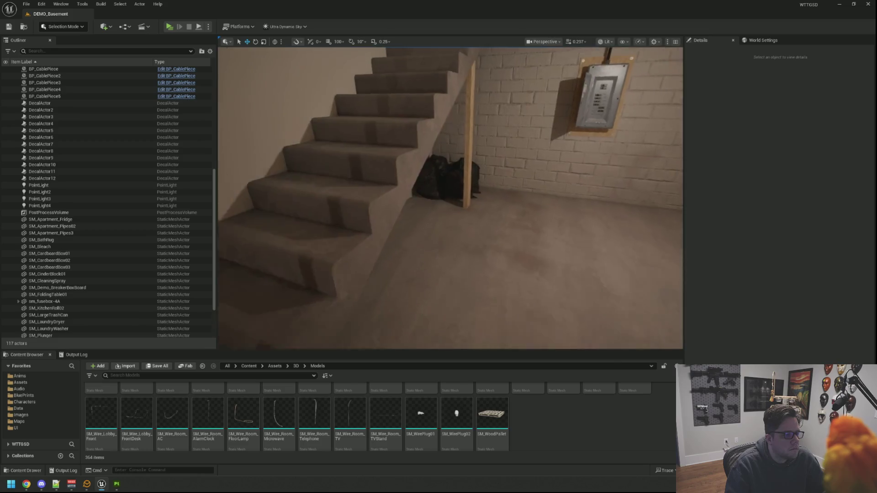
pyautogui.moveTo(450, 198)
pyautogui.mouseDown()
pyautogui.moveTo(411, 189)
pyautogui.moveTo(393, 174)
pyautogui.moveTo(411, 192)
pyautogui.moveTo(452, 205)
pyautogui.moveTo(521, 203)
pyautogui.moveTo(466, 206)
pyautogui.moveTo(475, 205)
pyautogui.moveTo(368, 258)
pyautogui.mouseUp()
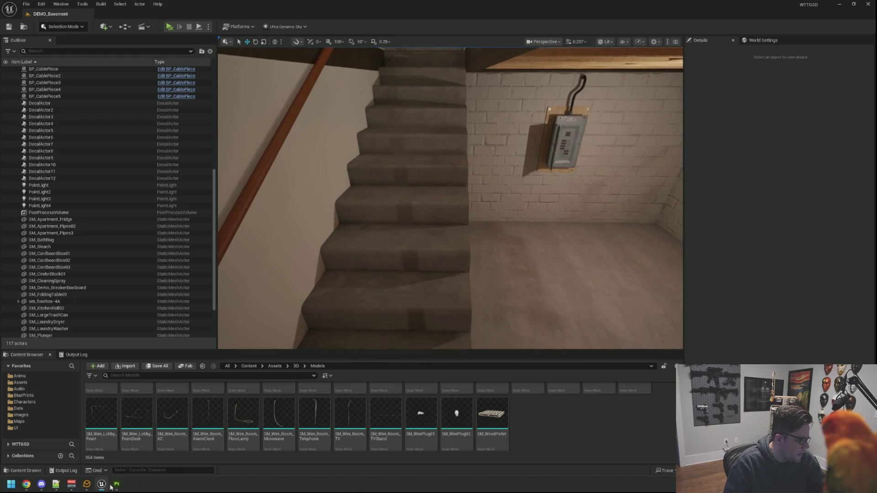
pyautogui.click(116, 484)
pyautogui.moveTo(407, 240)
pyautogui.mouseDown()
pyautogui.moveTo(392, 241)
pyautogui.moveTo(411, 259)
pyautogui.mouseUp()
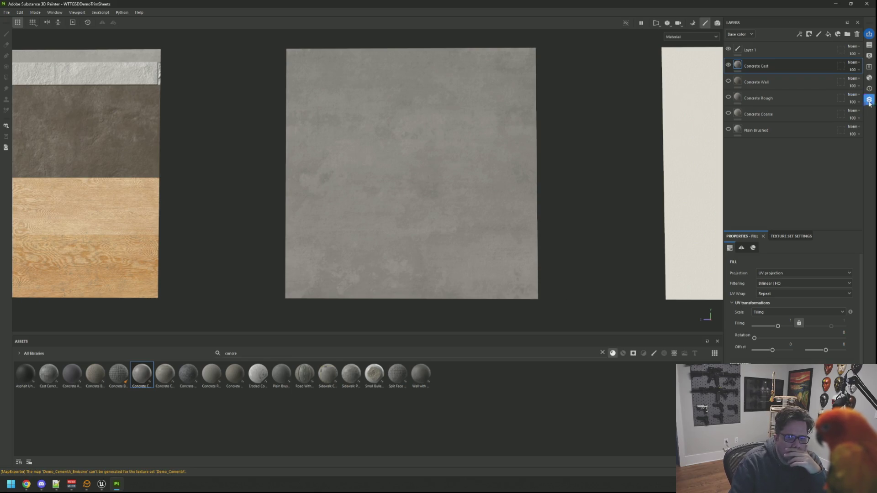
# Search the Substance 3D Assets library for 'concrete' and download Smoothed Concrete.
pyautogui.click(869, 100)
pyautogui.click(627, 132)
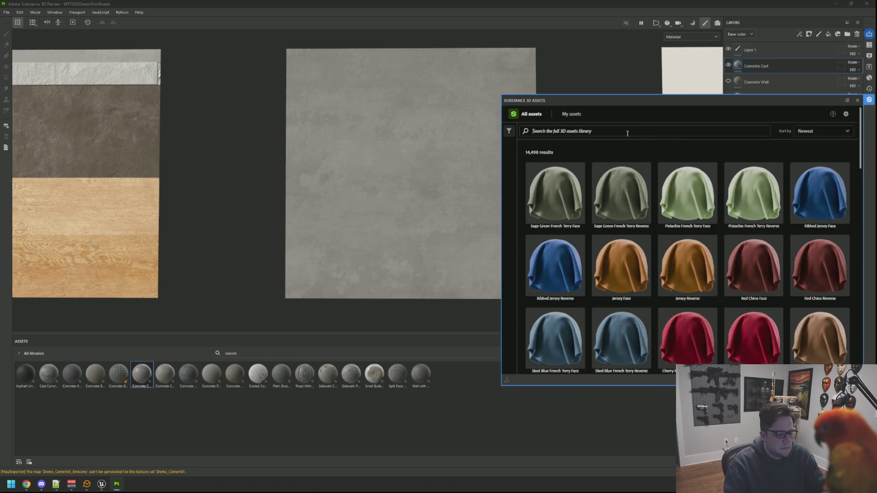
pyautogui.write('conc')
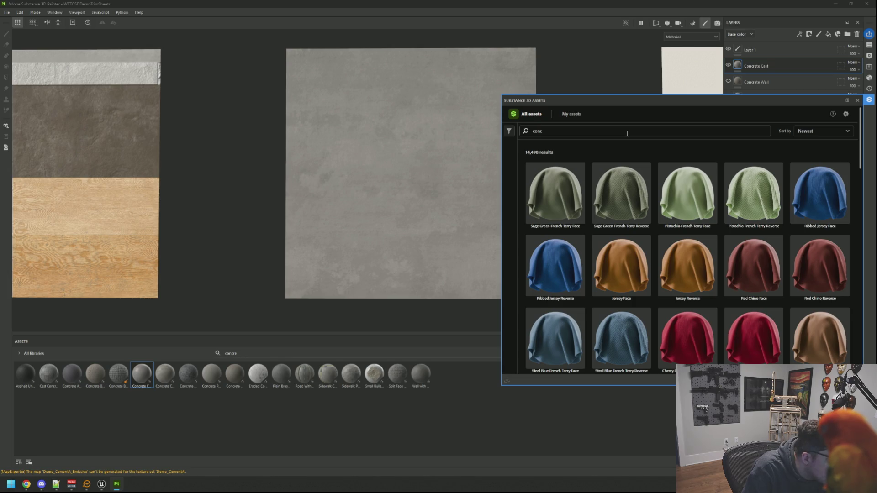
pyautogui.write('rete')
pyautogui.press('Return')
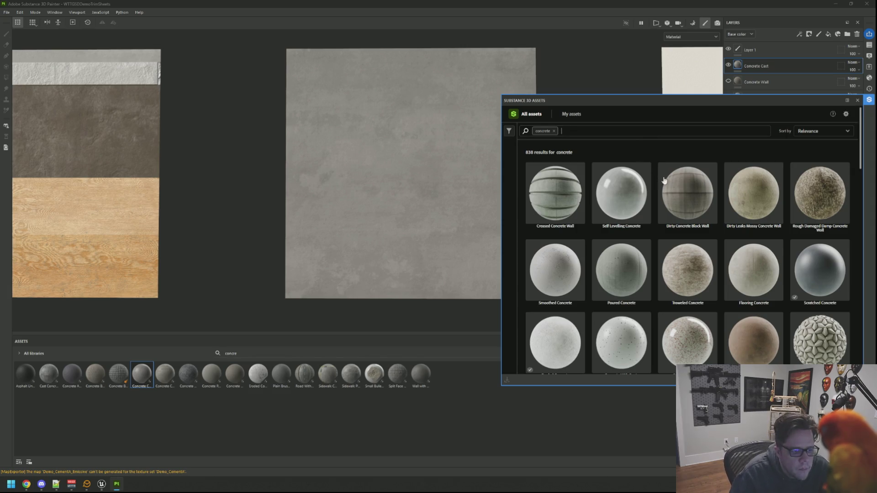
pyautogui.scroll(-2, 664, 181)
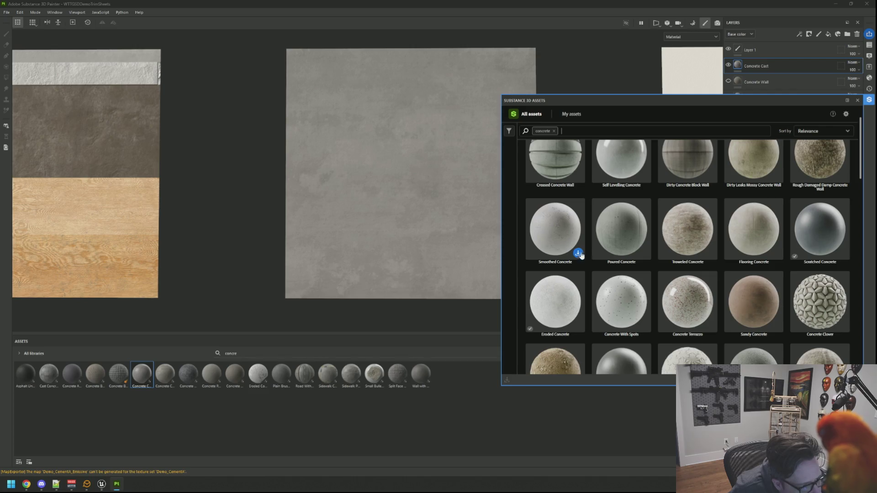
pyautogui.click(578, 254)
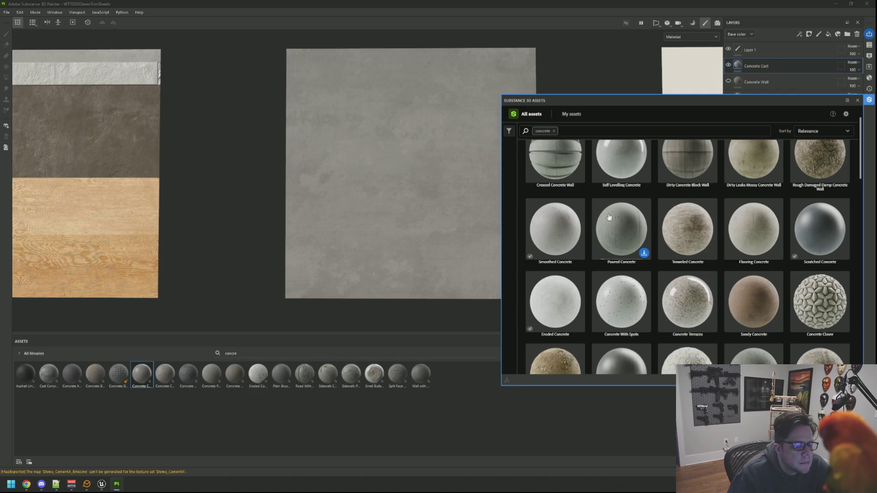
pyautogui.click(868, 101)
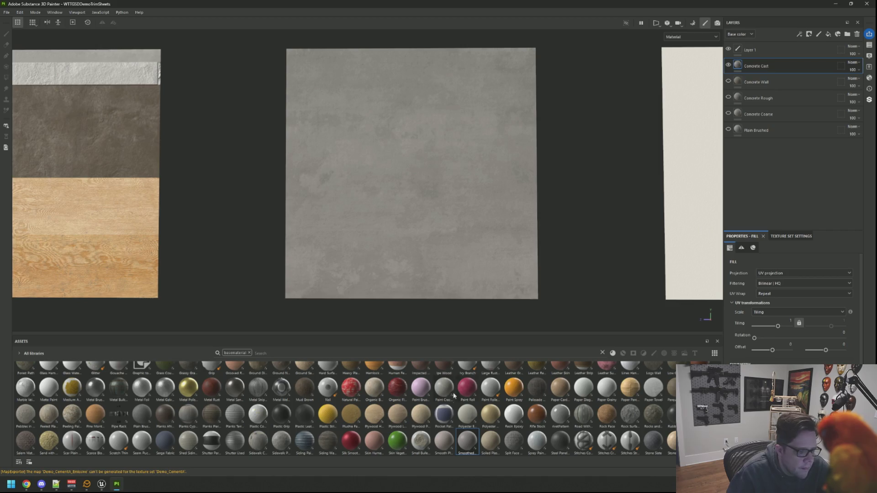
# Layer Smoothed Concrete above Concrete Cast on the Demo_CementA concrete panel.
pyautogui.moveTo(464, 446)
pyautogui.mouseDown()
pyautogui.moveTo(726, 224)
pyautogui.moveTo(784, 136)
pyautogui.moveTo(791, 63)
pyautogui.mouseUp()
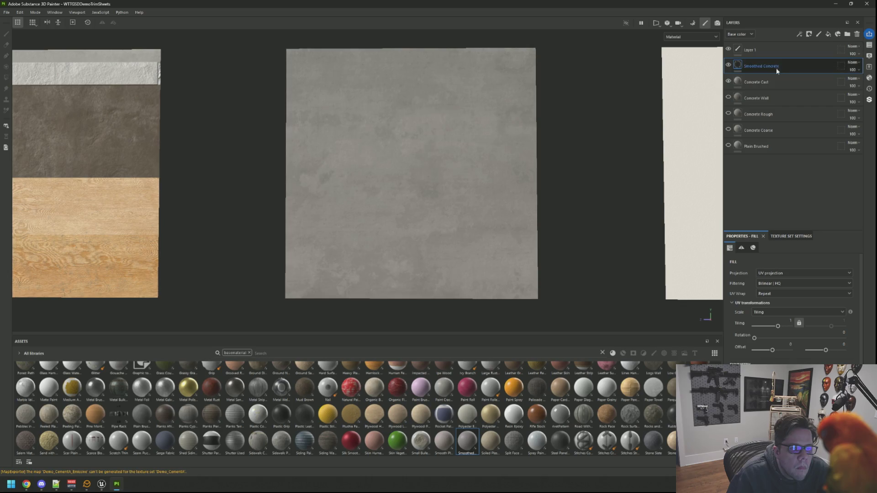
pyautogui.scroll(2, 455, 137)
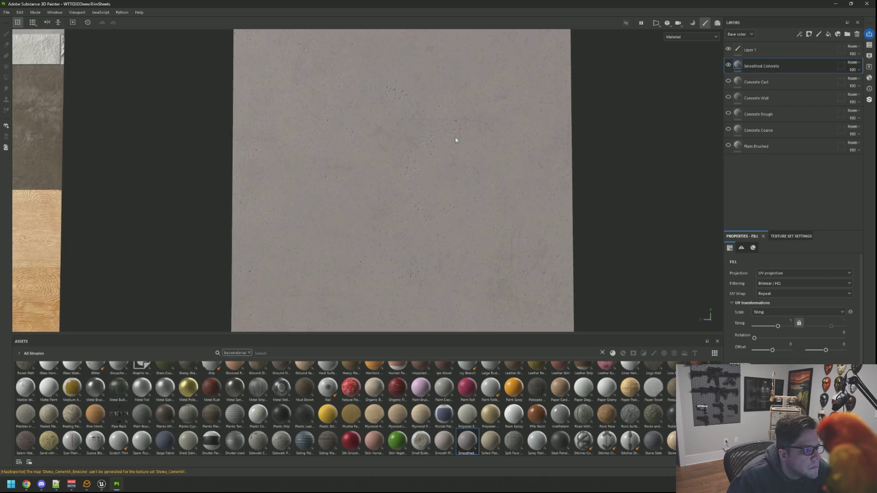
pyautogui.scroll(-3, 475, 155)
pyautogui.moveTo(443, 197)
pyautogui.mouseDown()
pyautogui.moveTo(477, 190)
pyautogui.moveTo(417, 131)
pyautogui.moveTo(478, 164)
pyautogui.moveTo(447, 182)
pyautogui.moveTo(456, 153)
pyautogui.moveTo(476, 147)
pyautogui.moveTo(417, 163)
pyautogui.mouseUp()
# Export the trim-sheet textures and switch back to Unreal Engine.
pyautogui.hotkey('ctrl', 'shift', 'e')
pyautogui.click(583, 359)
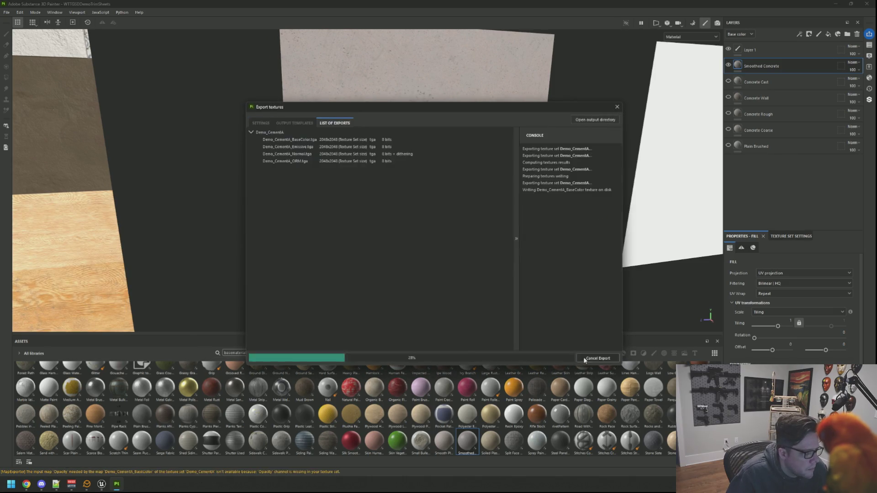
pyautogui.click(543, 357)
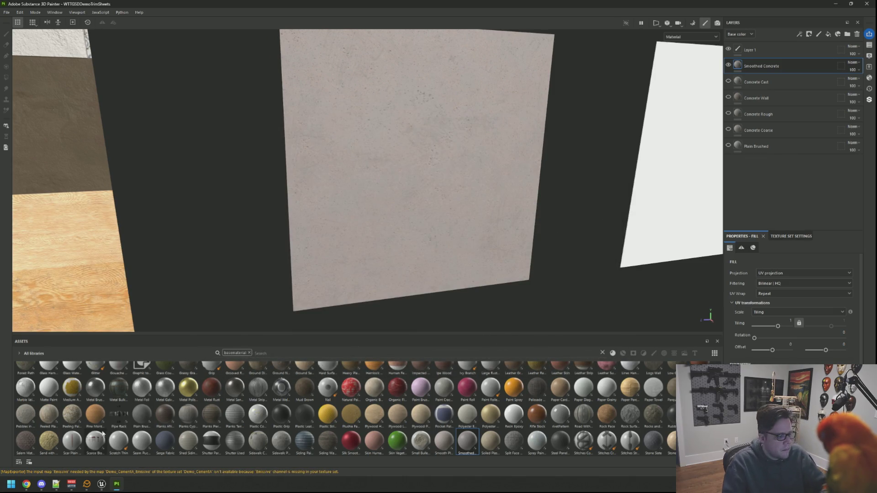
pyautogui.click(101, 484)
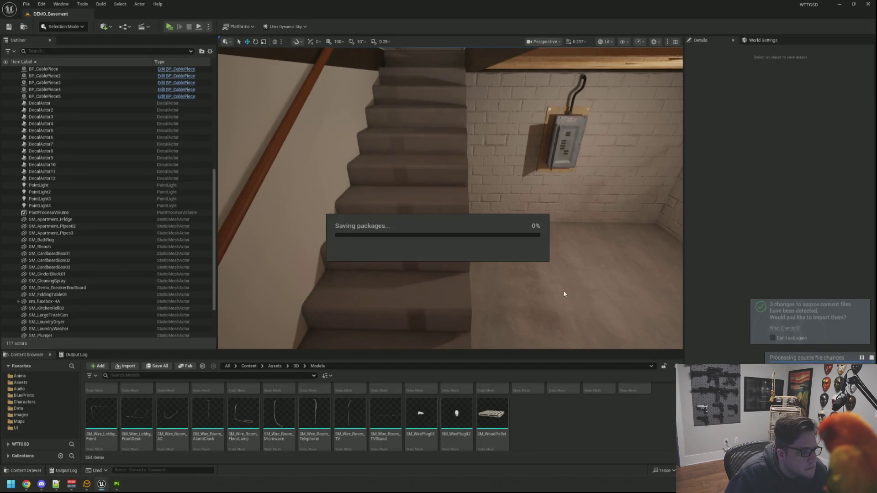
# Fly along the stairs, up to the door and toward the breaker box, then return to Painter.
pyautogui.moveTo(442, 169)
pyautogui.mouseDown()
pyautogui.moveTo(479, 197)
pyautogui.moveTo(467, 178)
pyautogui.moveTo(467, 187)
pyautogui.mouseUp()
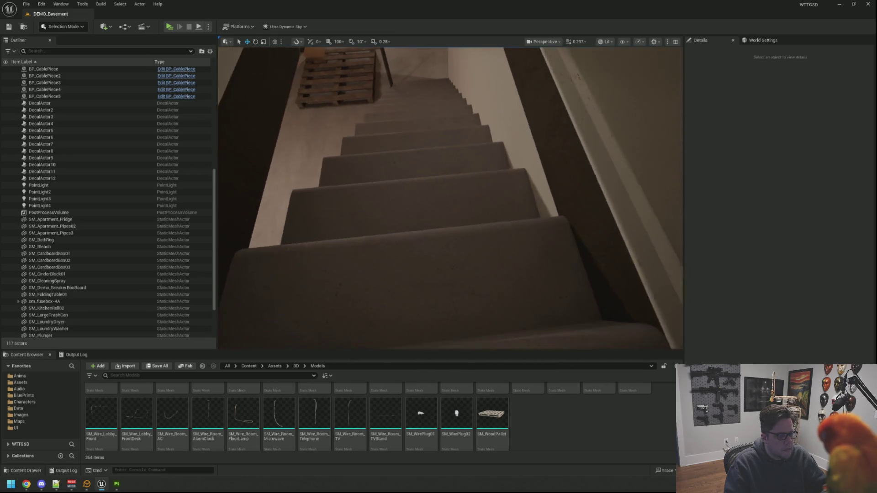
pyautogui.moveTo(467, 187); pyautogui.dragTo(465, 188)
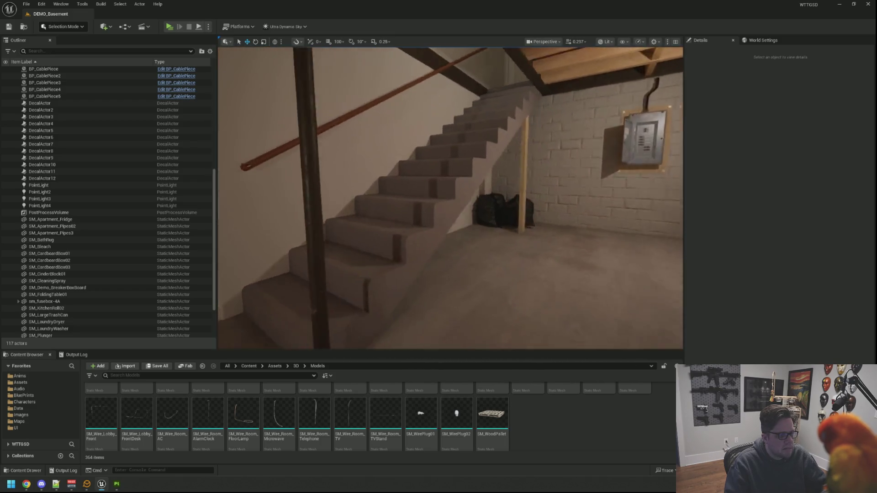
pyautogui.moveTo(465, 187)
pyautogui.mouseDown()
pyautogui.moveTo(477, 176)
pyautogui.moveTo(470, 206)
pyautogui.mouseUp()
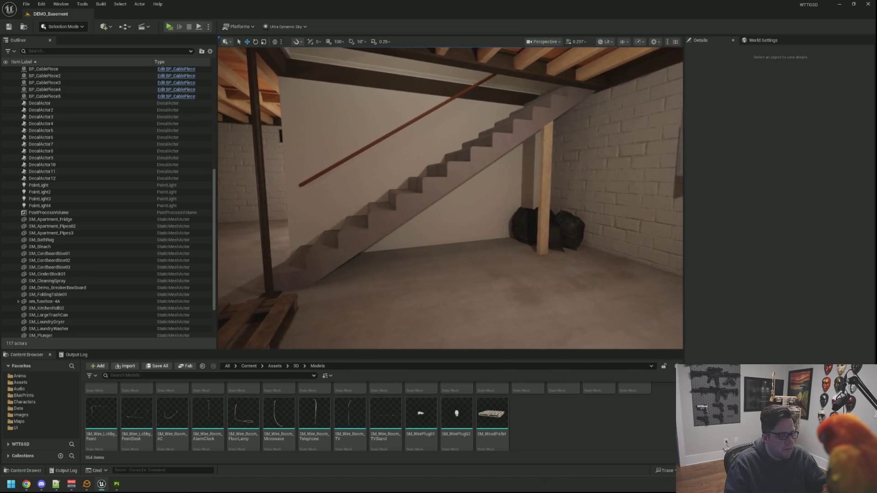
pyautogui.moveTo(292, 232); pyautogui.dragTo(282, 232)
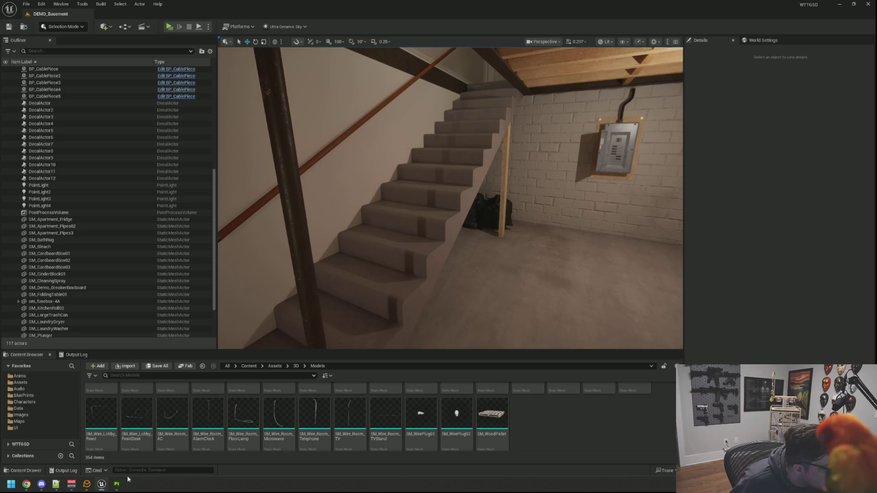
pyautogui.click(117, 483)
pyautogui.moveTo(406, 185); pyautogui.dragTo(417, 178)
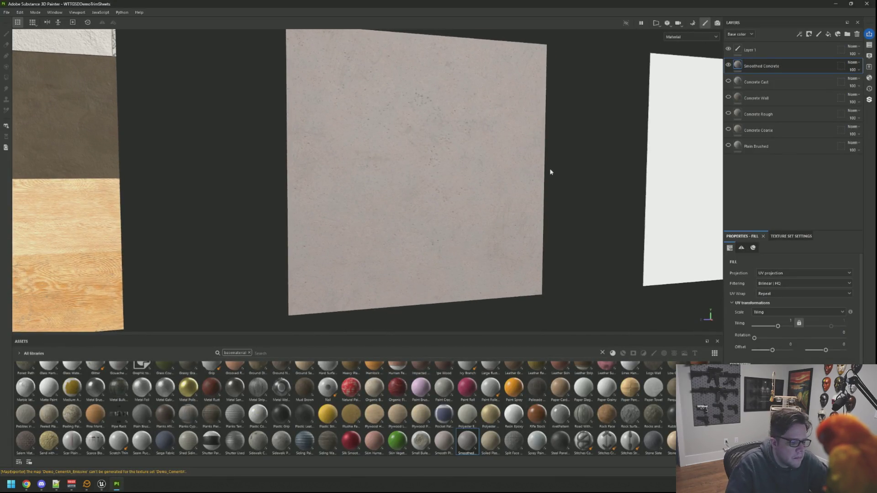
# Get Rammed Concrete from the concrete results and layer it above Smoothed Concrete.
pyautogui.click(869, 100)
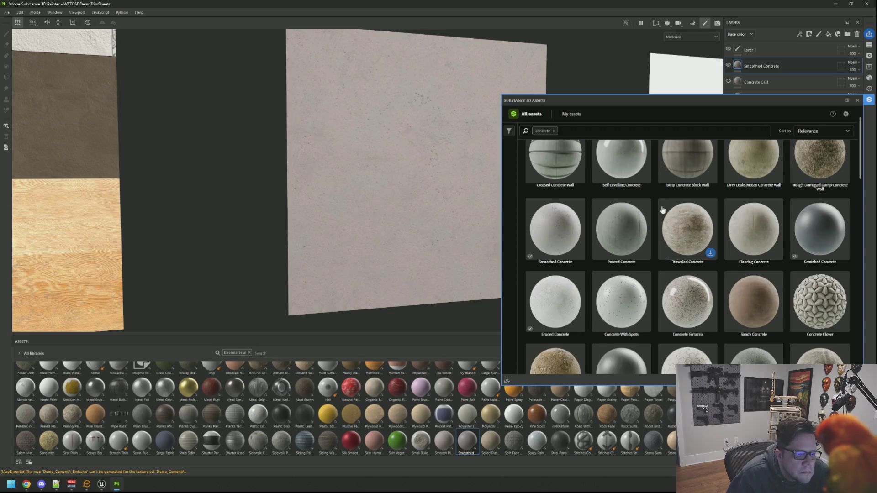
pyautogui.scroll(2, 662, 210)
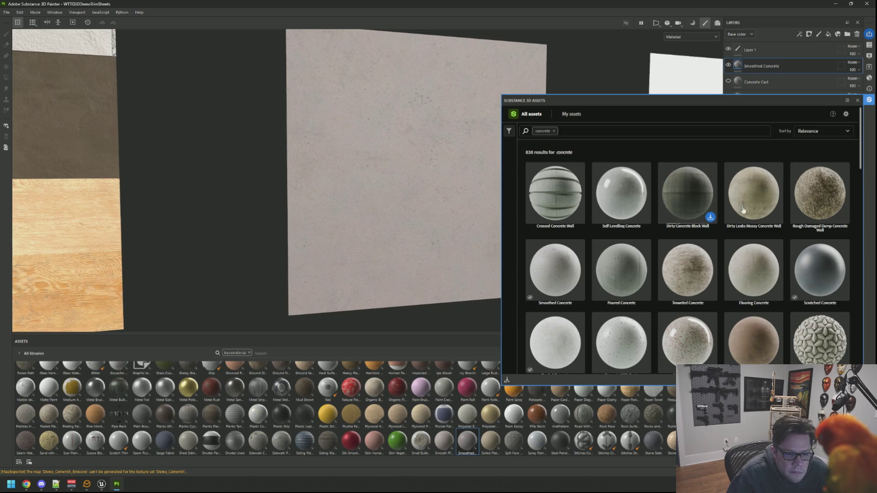
pyautogui.scroll(-2, 761, 239)
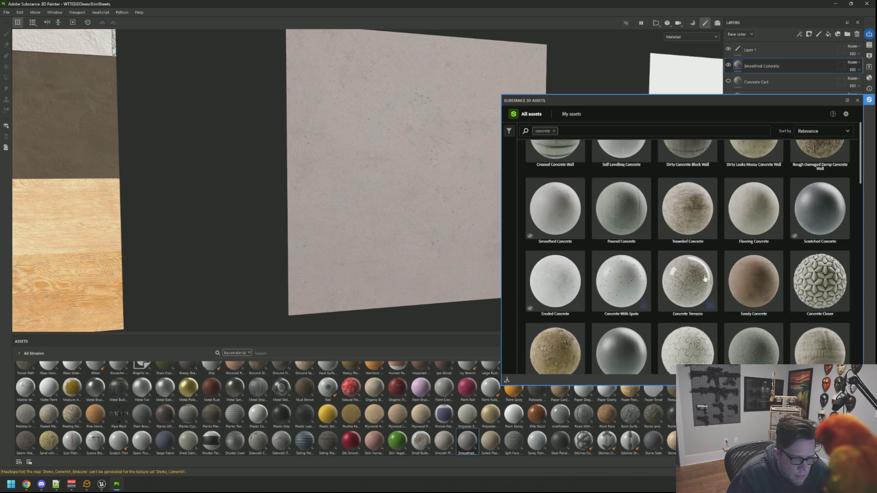
pyautogui.scroll(-1, 705, 278)
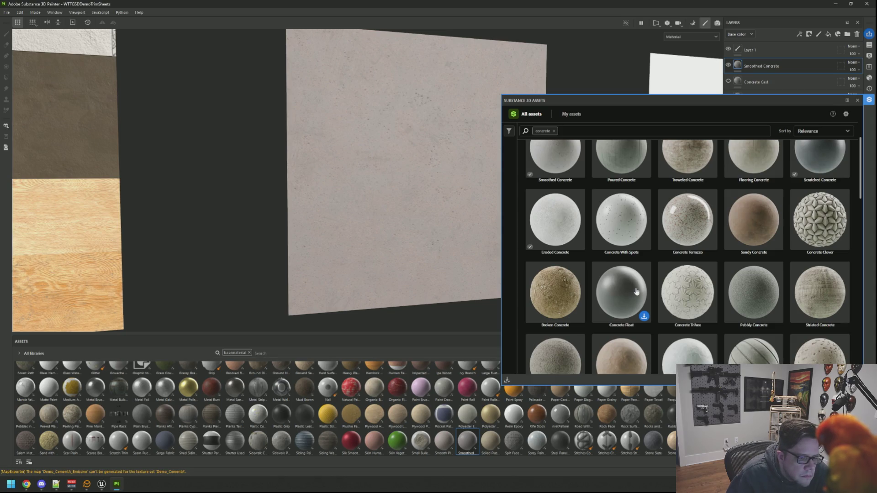
pyautogui.scroll(-1, 637, 292)
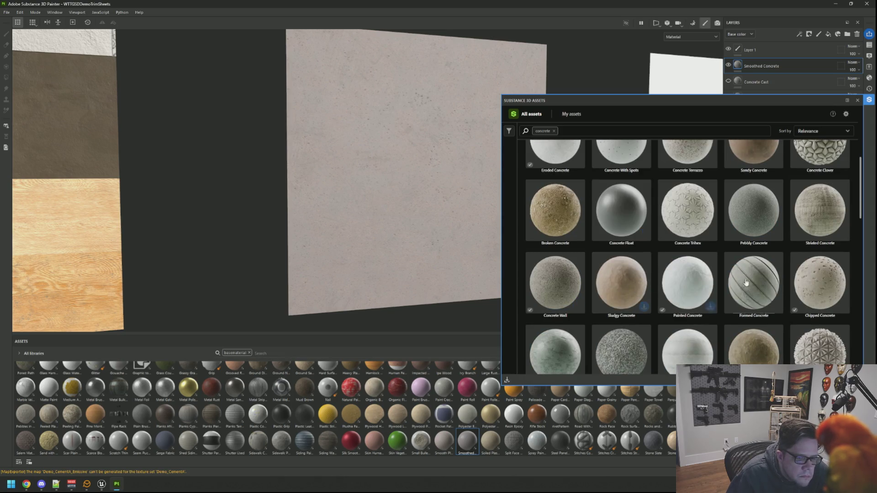
pyautogui.scroll(-1, 746, 282)
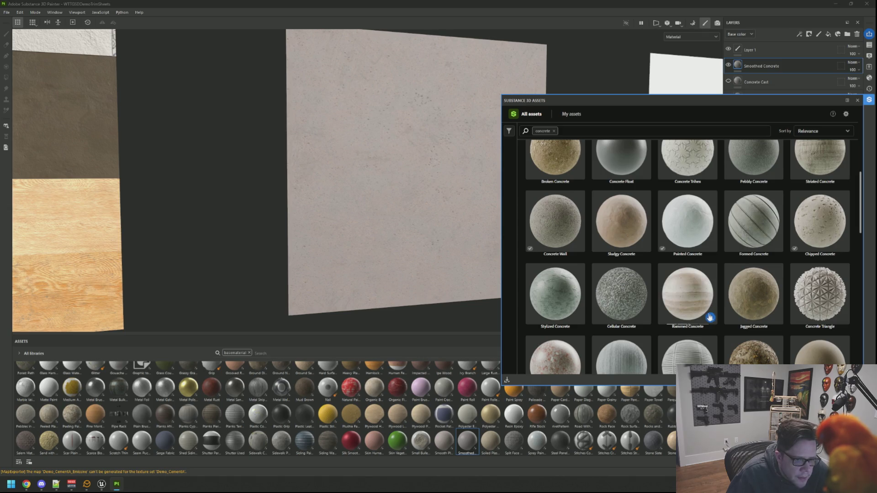
pyautogui.click(857, 100)
pyautogui.moveTo(503, 445)
pyautogui.mouseDown()
pyautogui.moveTo(554, 407)
pyautogui.moveTo(777, 55)
pyautogui.mouseUp()
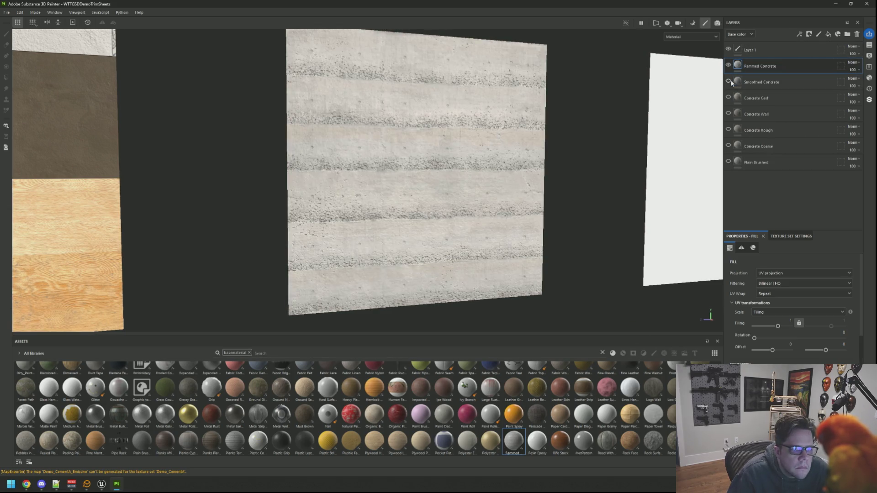
# Try darker and beige presets on Rammed Concrete, settling on a grey textured concrete preset.
pyautogui.scroll(-3, 461, 192)
pyautogui.scroll(3, 461, 193)
pyautogui.moveTo(461, 193)
pyautogui.mouseDown()
pyautogui.moveTo(425, 176)
pyautogui.moveTo(428, 168)
pyautogui.moveTo(480, 191)
pyautogui.moveTo(461, 183)
pyautogui.mouseUp()
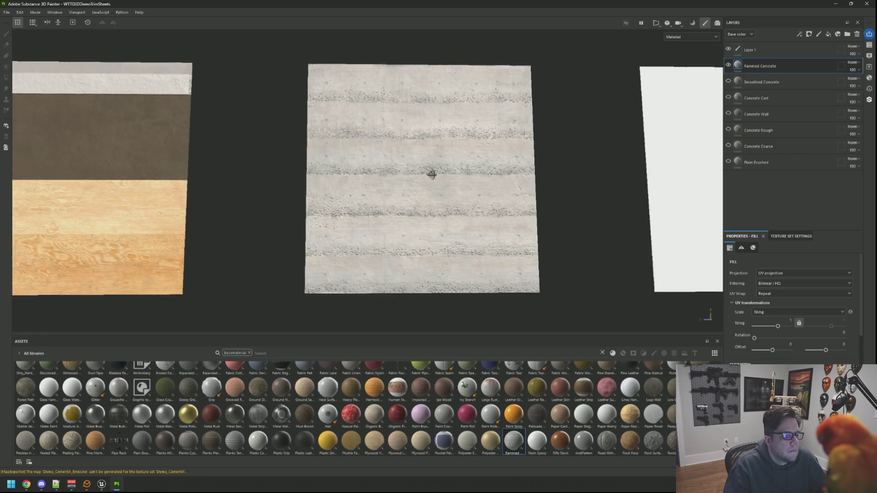
pyautogui.scroll(3, 428, 168)
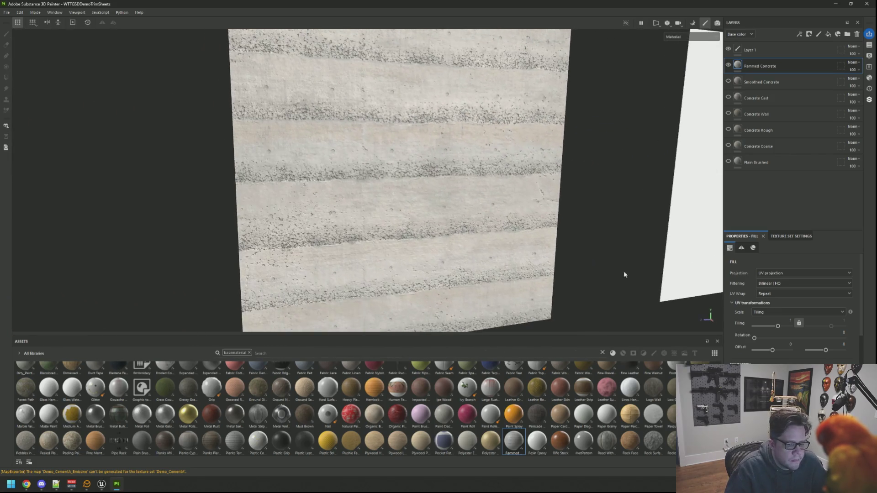
pyautogui.scroll(-5, 768, 328)
pyautogui.click(783, 294)
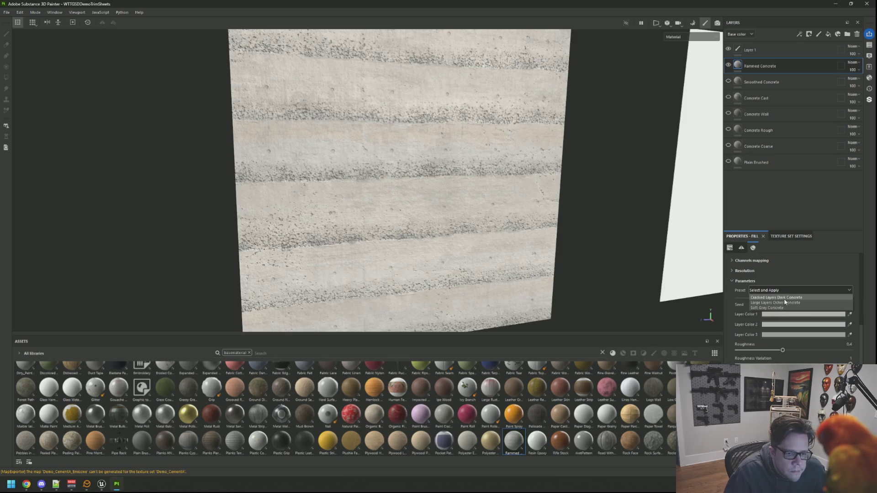
pyautogui.click(777, 302)
pyautogui.moveTo(447, 214)
pyautogui.mouseDown()
pyautogui.moveTo(472, 233)
pyautogui.moveTo(446, 219)
pyautogui.mouseUp()
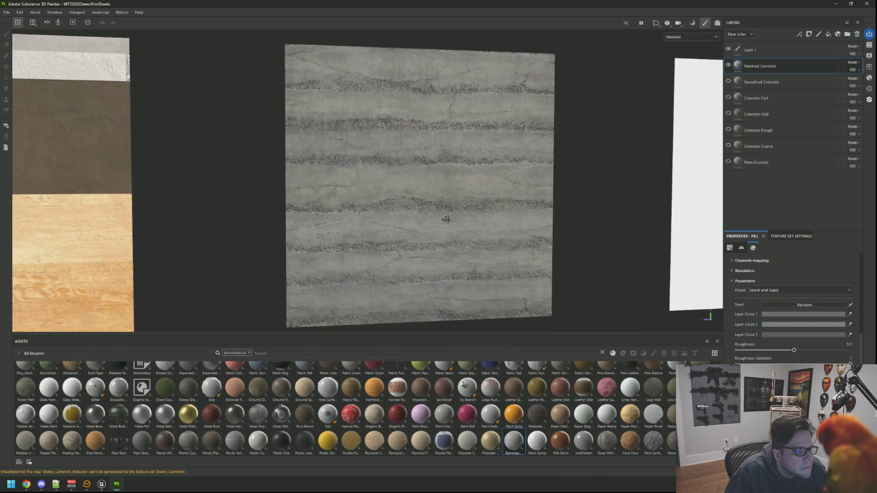
pyautogui.click(785, 291)
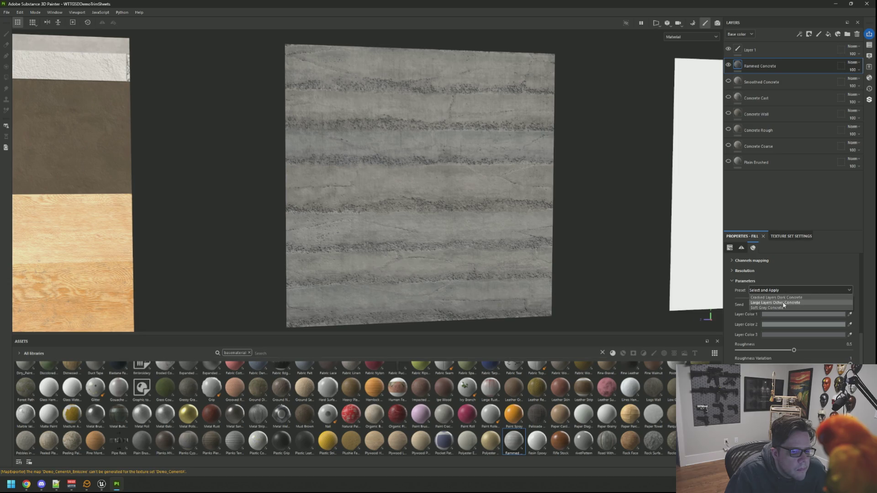
pyautogui.click(782, 295)
pyautogui.click(782, 291)
pyautogui.click(776, 297)
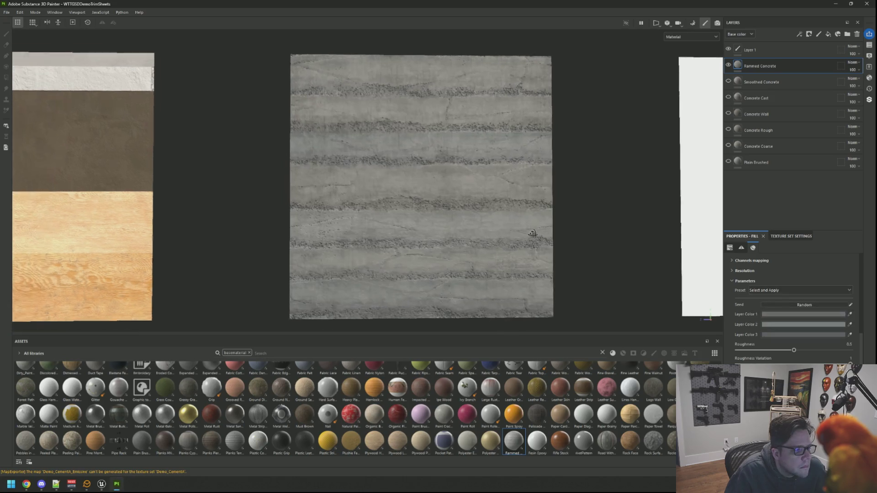
# Export the Demo_CementA textures, save the export settings, and switch to Unreal.
pyautogui.hotkey('ctrl', 'shift', 'e')
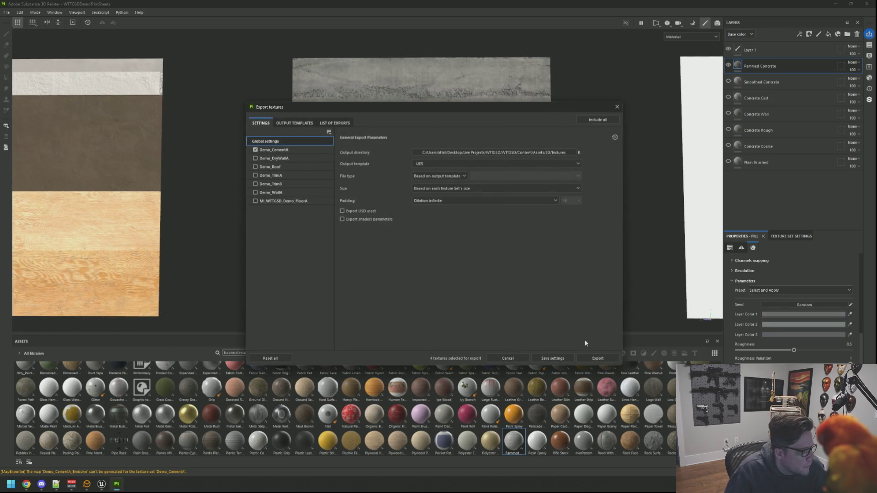
pyautogui.click(594, 359)
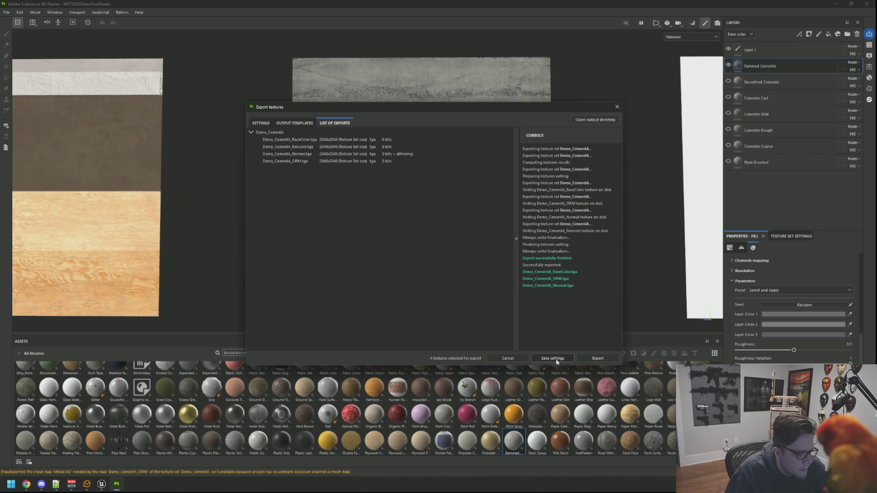
pyautogui.click(557, 360)
pyautogui.hotkey('alt', 'Tab')
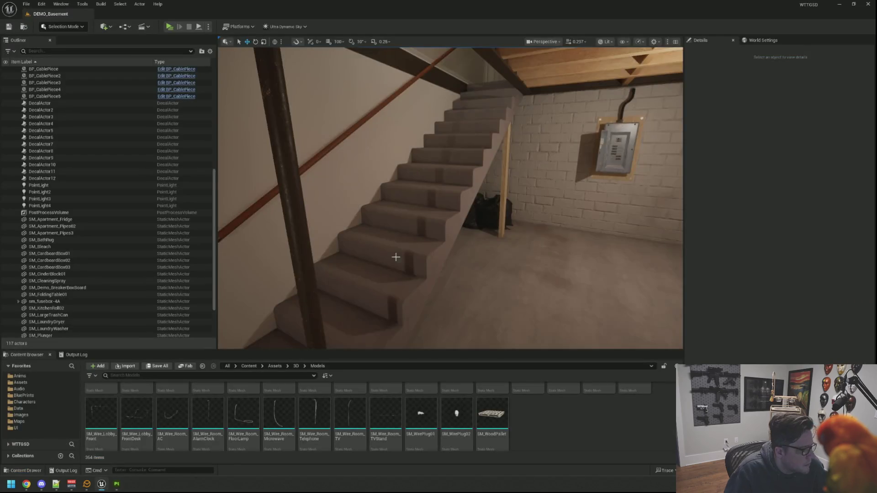
# Move toward the staircase to check the grey Rammed Concrete, then return to Painter.
pyautogui.moveTo(457, 206)
pyautogui.mouseDown()
pyautogui.moveTo(436, 180)
pyautogui.moveTo(438, 206)
pyautogui.moveTo(441, 165)
pyautogui.moveTo(445, 176)
pyautogui.moveTo(516, 174)
pyautogui.moveTo(514, 160)
pyautogui.moveTo(529, 157)
pyautogui.moveTo(507, 173)
pyautogui.moveTo(517, 182)
pyautogui.moveTo(504, 181)
pyautogui.mouseUp()
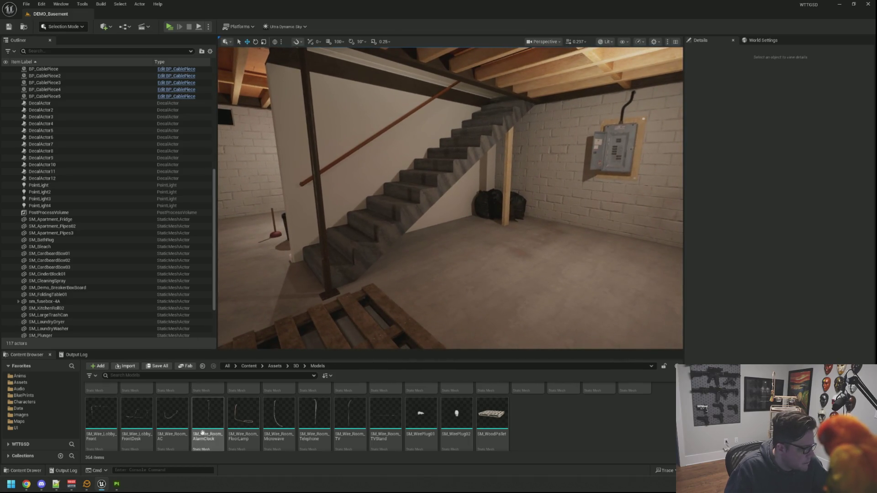
pyautogui.click(121, 483)
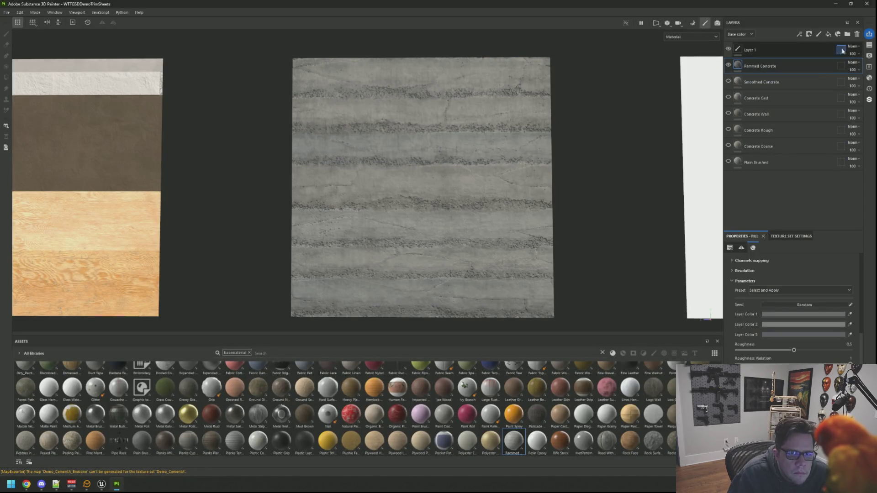
# Delete the Rammed and Smoothed Concrete layers, leaving Concrete Cast on top.
pyautogui.click(857, 35)
pyautogui.click(857, 34)
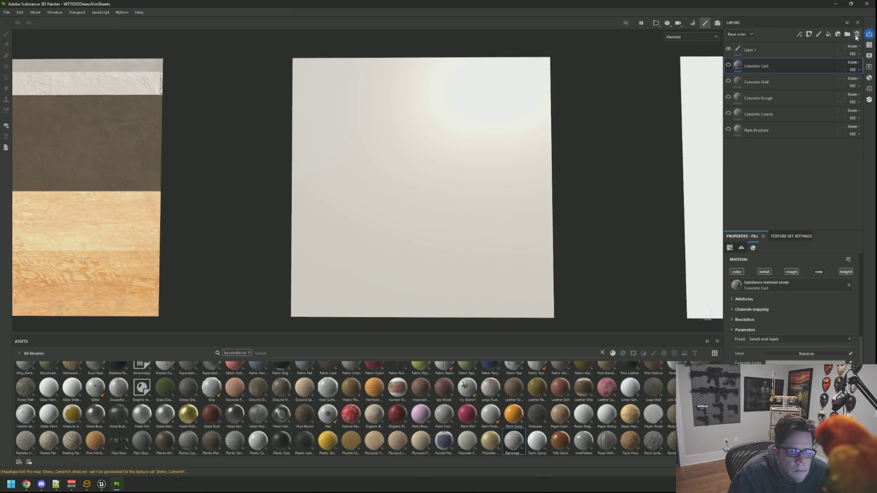
pyautogui.click(728, 66)
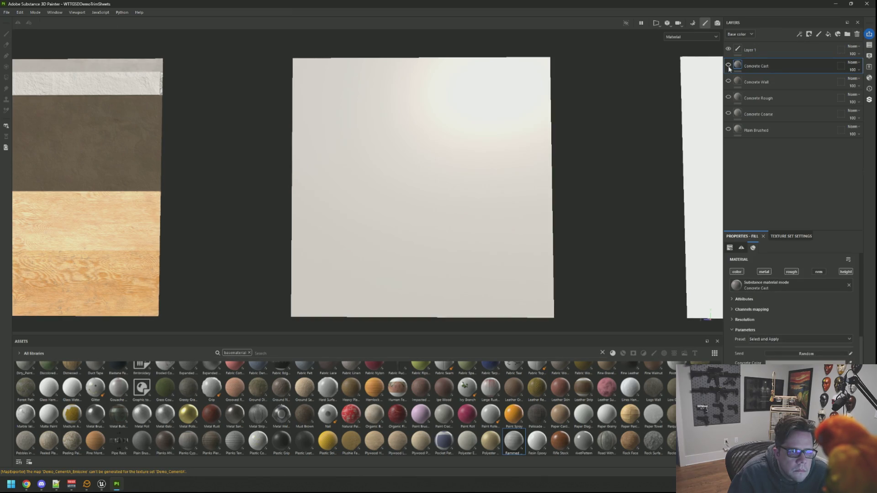
pyautogui.click(728, 67)
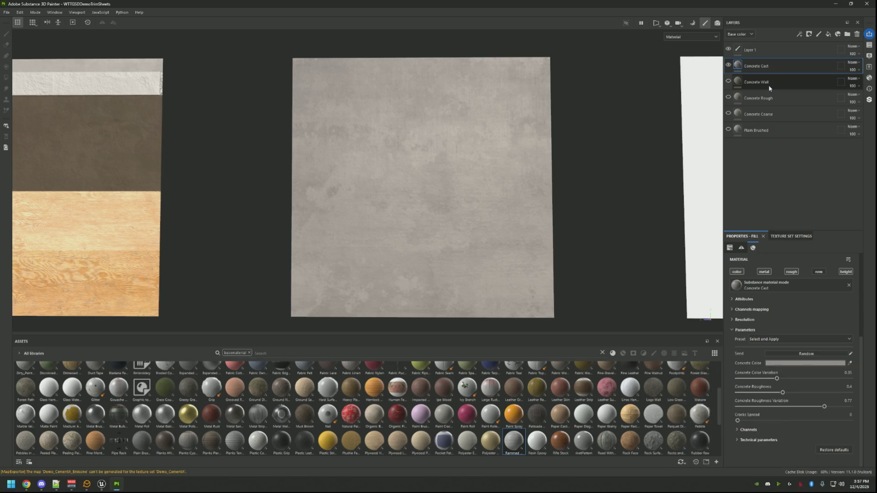
# Browse the Substance 3D Assets library and search 'spot' for Spotted Concrete.
pyautogui.click(868, 101)
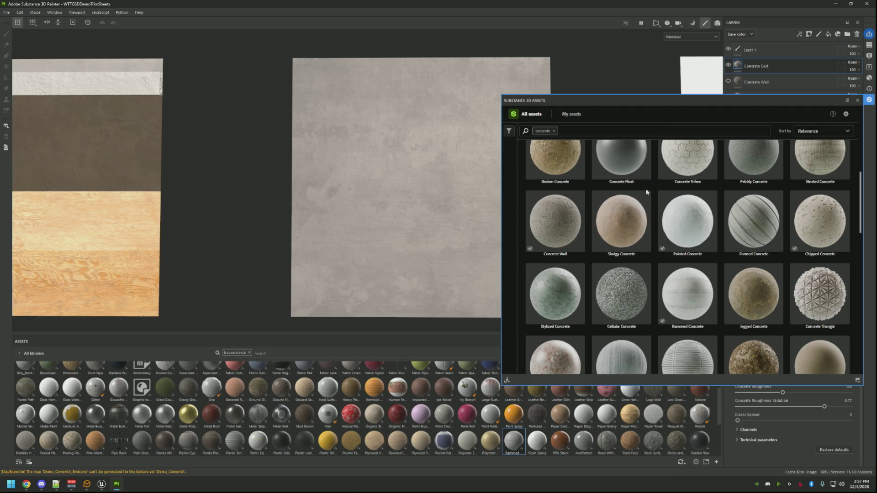
pyautogui.scroll(-2, 646, 192)
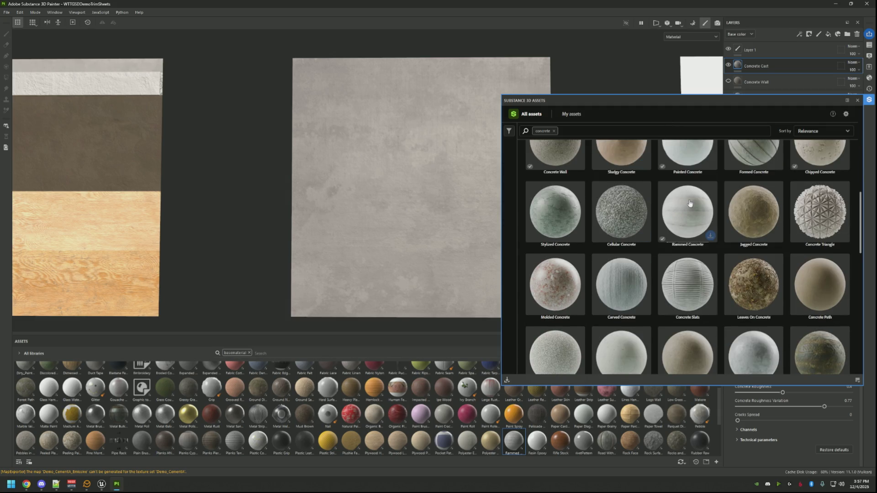
pyautogui.scroll(-1, 685, 210)
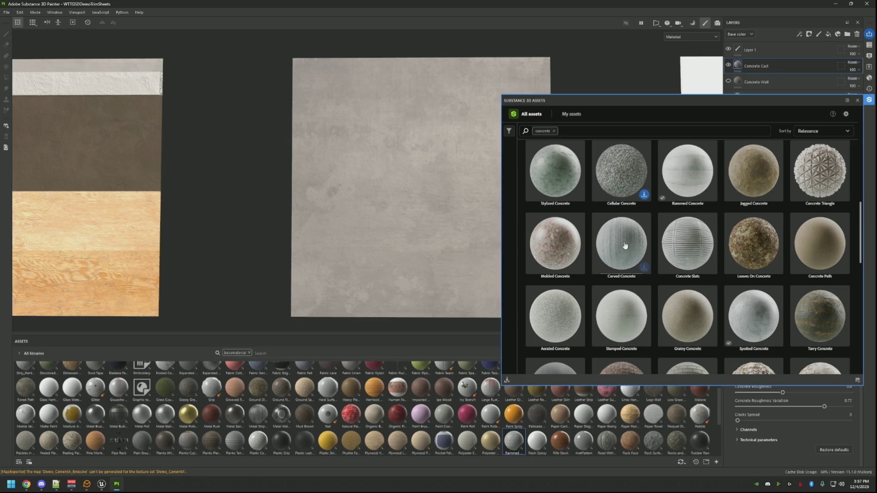
pyautogui.scroll(-1, 816, 247)
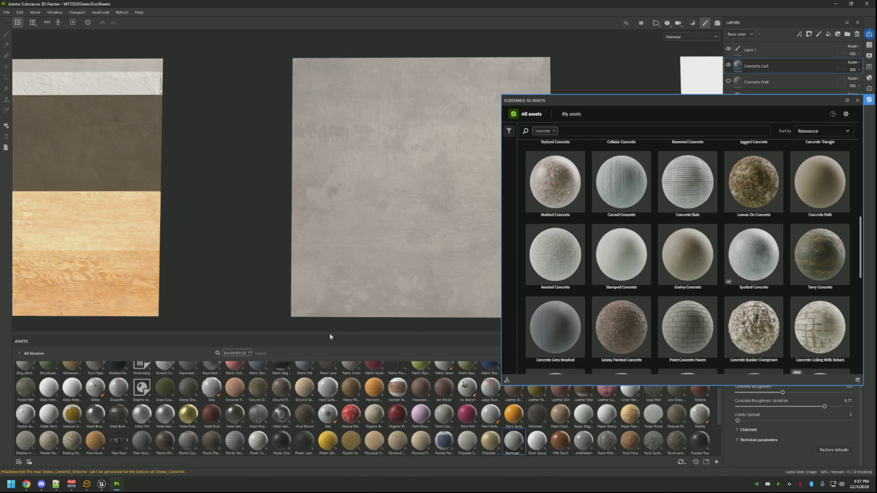
pyautogui.write('spot')
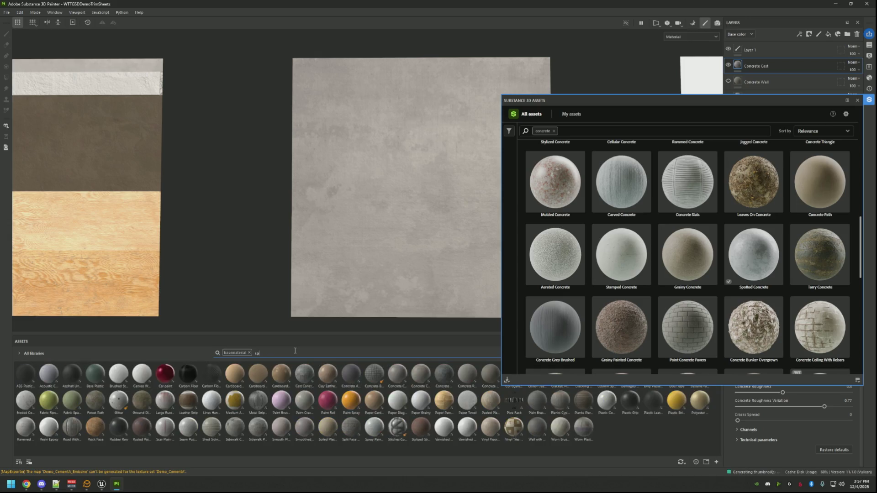
pyautogui.press('BackSpace')
pyautogui.press('BackSpace')
pyautogui.press('BackSpace')
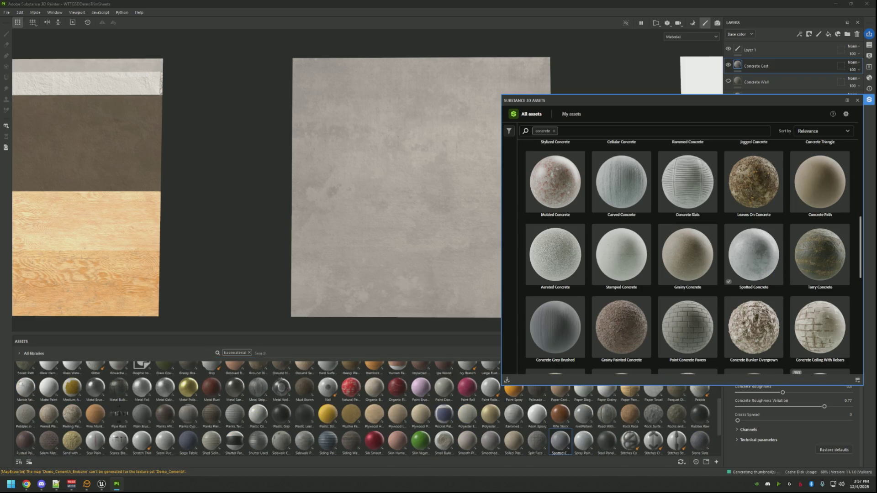
pyautogui.click(868, 100)
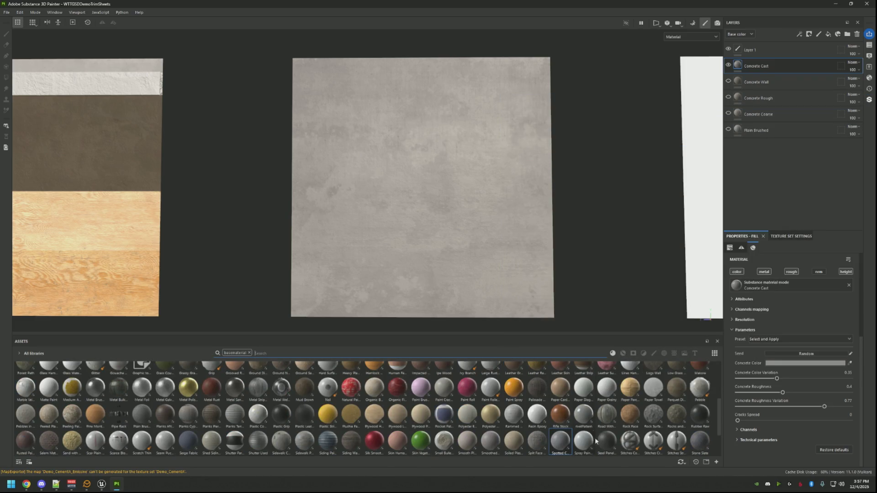
# Add Spotted Concrete above Concrete Cast and view all three panels in perspective.
pyautogui.moveTo(578, 449)
pyautogui.mouseDown()
pyautogui.moveTo(809, 7)
pyautogui.moveTo(793, 57)
pyautogui.mouseUp()
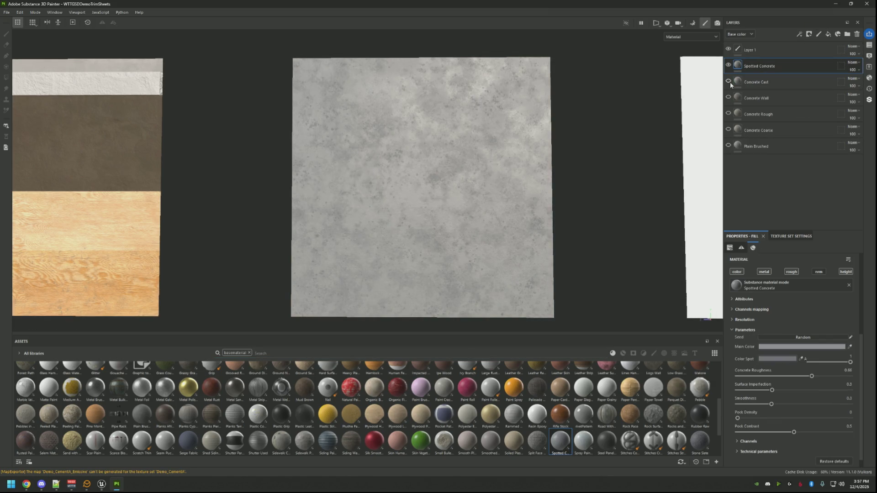
pyautogui.scroll(1, 455, 209)
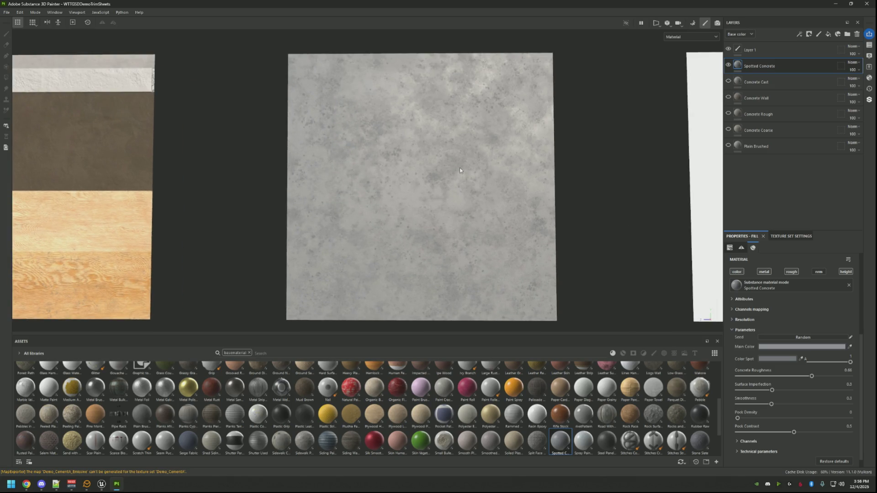
pyautogui.moveTo(460, 170)
pyautogui.mouseDown()
pyautogui.moveTo(409, 111)
pyautogui.moveTo(405, 131)
pyautogui.moveTo(415, 125)
pyautogui.moveTo(425, 142)
pyautogui.moveTo(402, 98)
pyautogui.moveTo(482, 137)
pyautogui.moveTo(451, 138)
pyautogui.moveTo(397, 104)
pyautogui.moveTo(433, 135)
pyautogui.mouseUp()
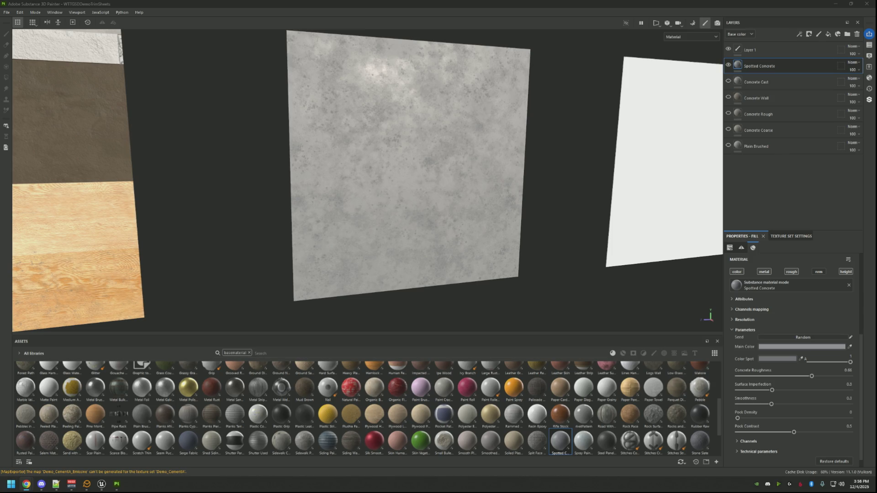
pyautogui.moveTo(632, 226)
pyautogui.mouseDown()
pyautogui.moveTo(433, 179)
pyautogui.moveTo(415, 142)
pyautogui.moveTo(432, 165)
pyautogui.mouseUp()
pyautogui.scroll(3, 432, 180)
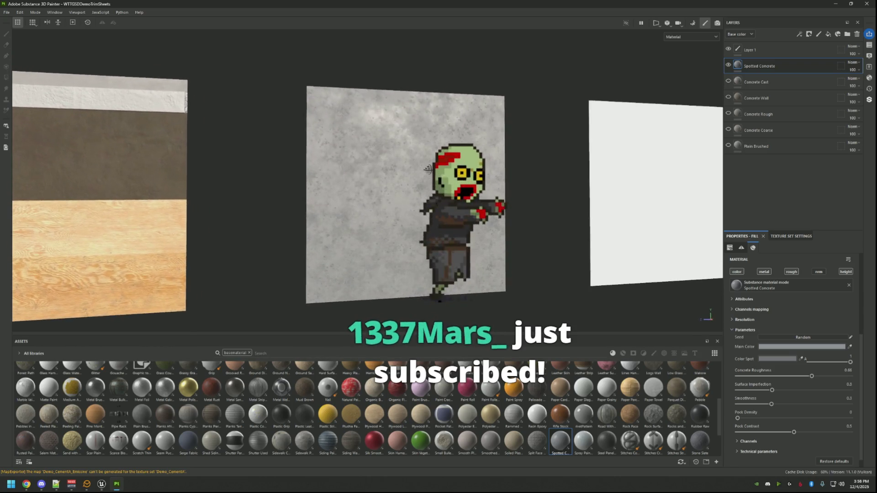
# Export the updated spotted concrete textures.
pyautogui.hotkey('ctrl', 'shift', 'e')
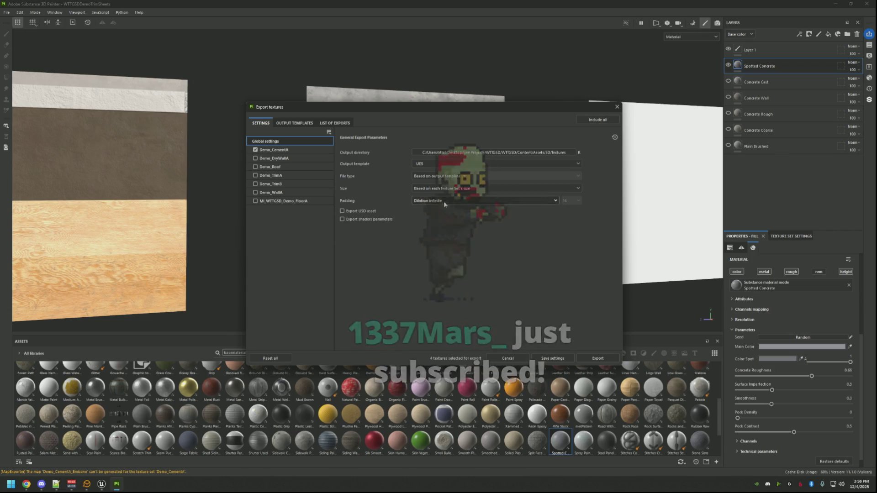
pyautogui.click(594, 358)
pyautogui.click(554, 358)
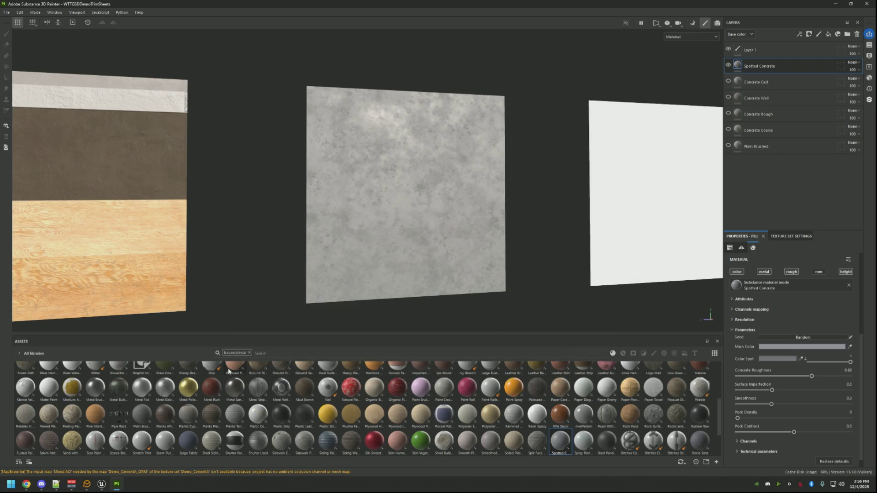
# Import the changed textures in Unreal, inspect the stair steps, then return to Painter.
pyautogui.click(105, 484)
pyautogui.moveTo(417, 281); pyautogui.dragTo(491, 267)
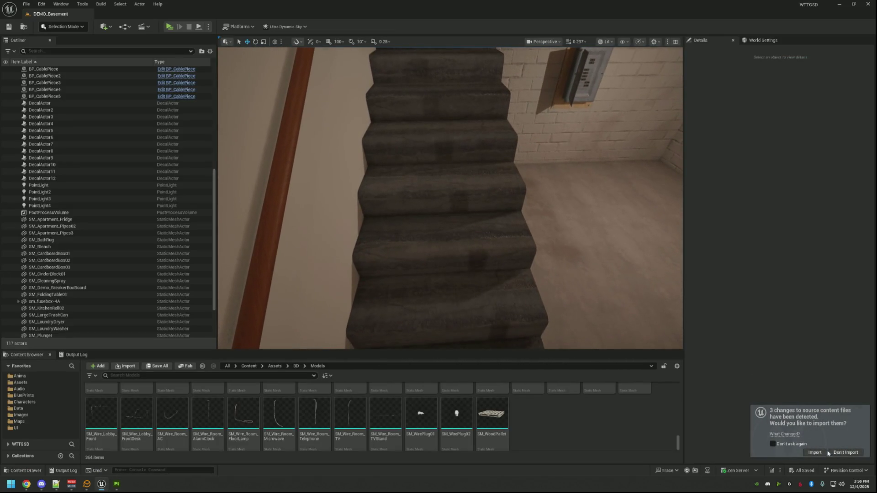
pyautogui.click(818, 454)
pyautogui.moveTo(509, 209)
pyautogui.mouseDown()
pyautogui.moveTo(509, 264)
pyautogui.moveTo(509, 208)
pyautogui.moveTo(509, 244)
pyautogui.moveTo(508, 208)
pyautogui.moveTo(374, 228)
pyautogui.moveTo(313, 213)
pyautogui.moveTo(347, 212)
pyautogui.moveTo(417, 239)
pyautogui.mouseUp()
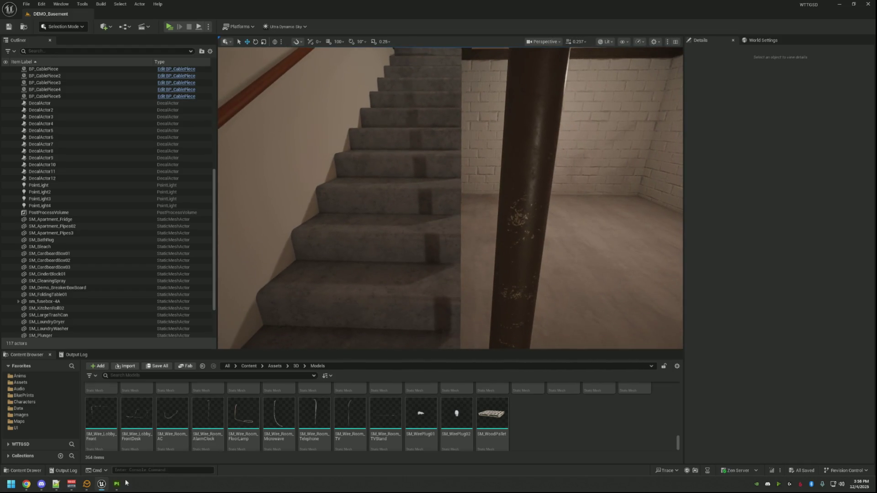
pyautogui.hotkey('alt', 'Tab')
pyautogui.moveTo(471, 221)
pyautogui.mouseDown()
pyautogui.moveTo(464, 237)
pyautogui.moveTo(489, 217)
pyautogui.mouseUp()
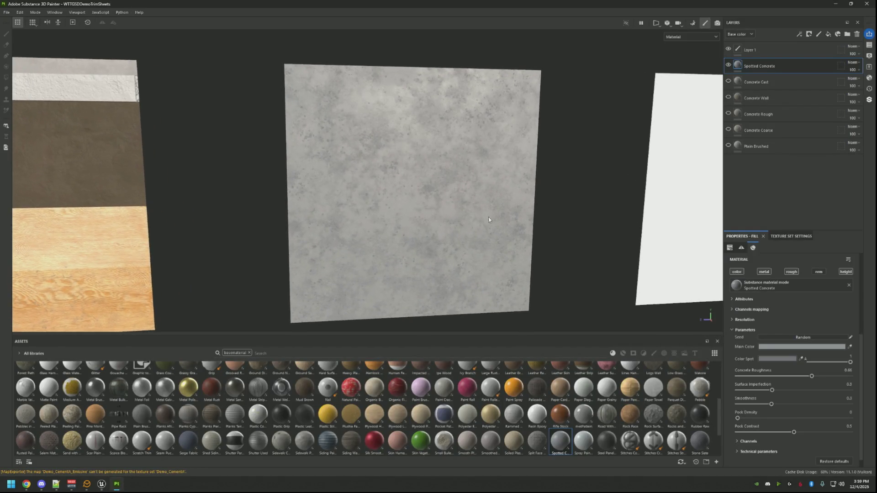
# Change the Spotted Concrete's main color to a lighter grey.
pyautogui.click(809, 347)
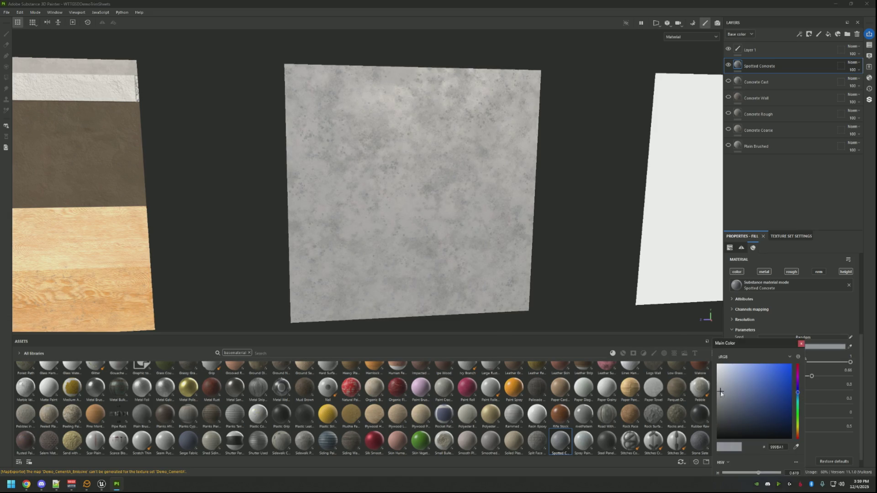
pyautogui.click(718, 384)
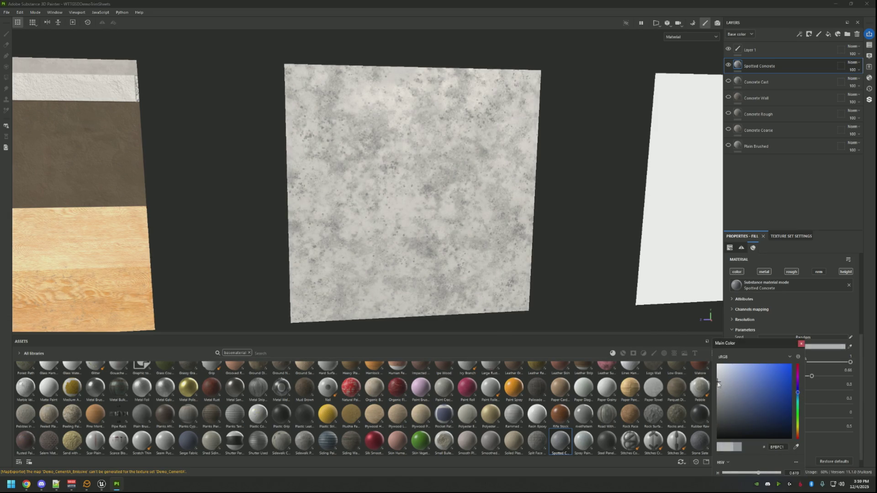
pyautogui.click(803, 346)
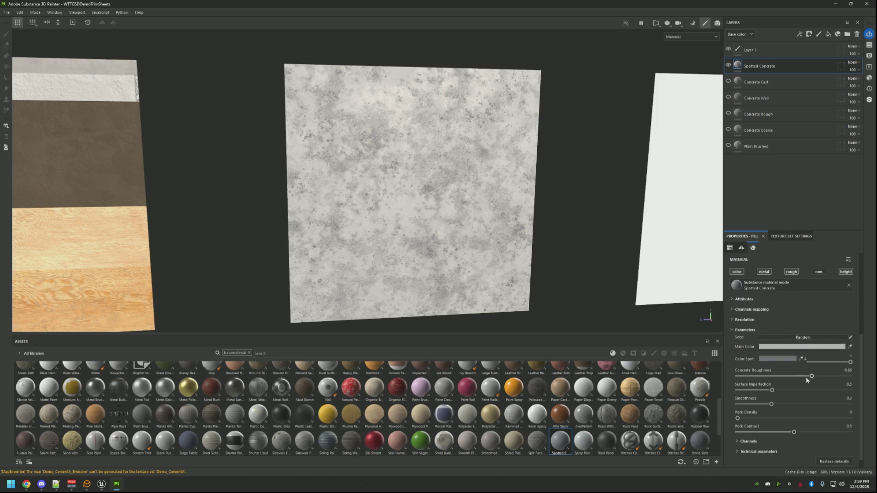
# Reduce surface imperfection, adjust smoothness, and remove the dark pock spots.
pyautogui.moveTo(807, 391)
pyautogui.mouseDown()
pyautogui.moveTo(754, 390)
pyautogui.moveTo(831, 396)
pyautogui.mouseUp()
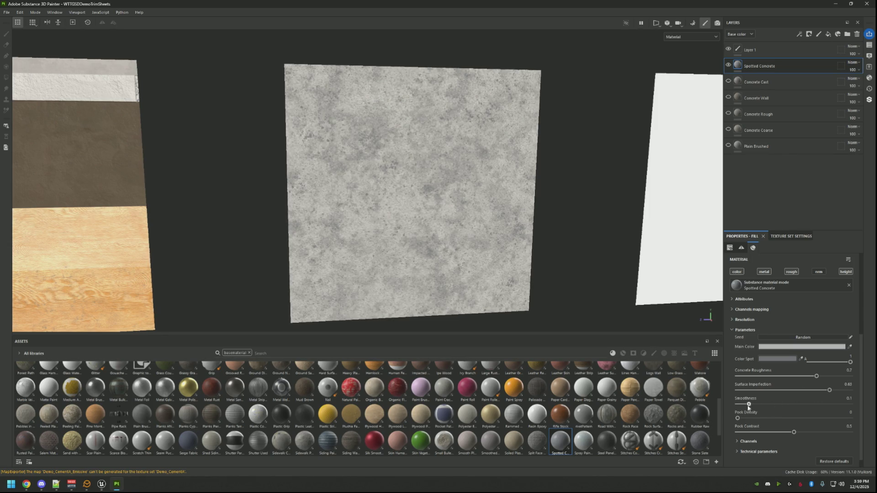
pyautogui.moveTo(764, 406); pyautogui.dragTo(857, 405)
pyautogui.moveTo(776, 404)
pyautogui.mouseDown()
pyautogui.moveTo(820, 417)
pyautogui.moveTo(728, 419)
pyautogui.moveTo(753, 418)
pyautogui.mouseUp()
pyautogui.moveTo(753, 419)
pyautogui.mouseDown()
pyautogui.moveTo(803, 418)
pyautogui.moveTo(783, 419)
pyautogui.moveTo(793, 421)
pyautogui.mouseUp()
pyautogui.moveTo(767, 419); pyautogui.dragTo(789, 419)
pyautogui.moveTo(507, 201)
pyautogui.mouseDown()
pyautogui.moveTo(485, 220)
pyautogui.moveTo(601, 273)
pyautogui.mouseUp()
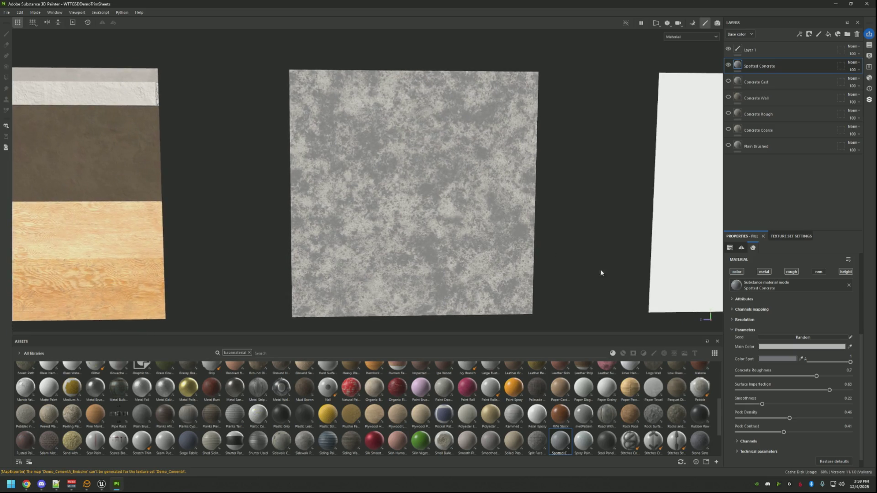
pyautogui.moveTo(789, 419); pyautogui.dragTo(737, 419)
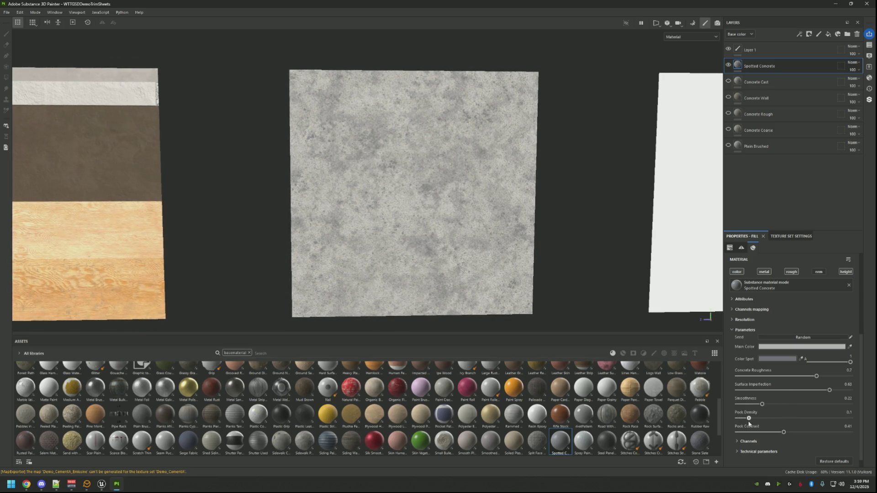
pyautogui.moveTo(481, 202); pyautogui.dragTo(488, 212)
# Re-export the Demo_CementA textures and switch over to Unreal Editor.
pyautogui.hotkey('ctrl', 'shift', 'e')
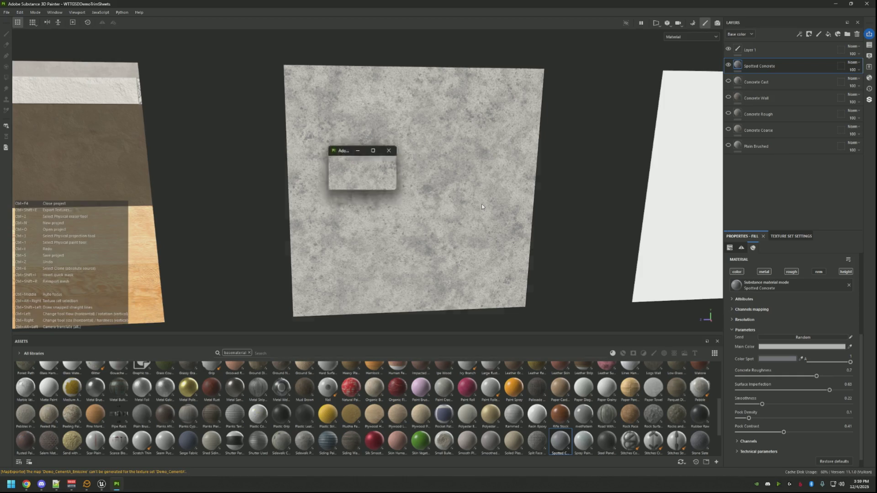
pyautogui.click(612, 358)
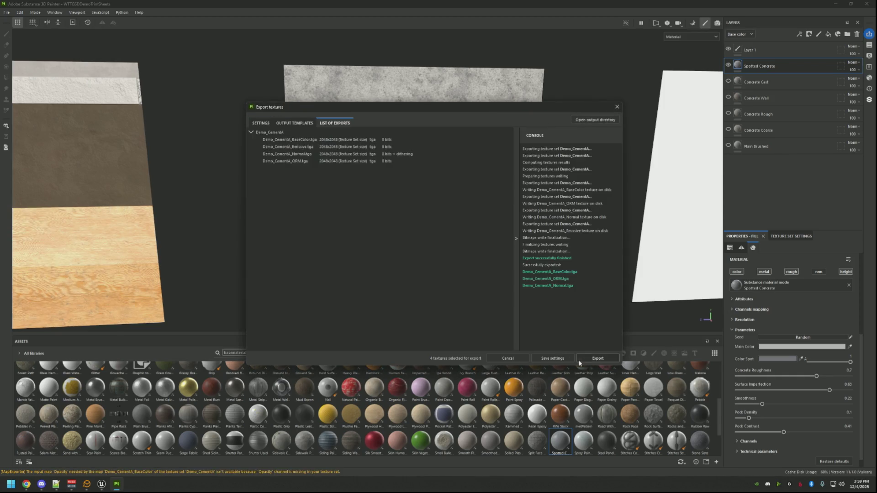
pyautogui.click(102, 484)
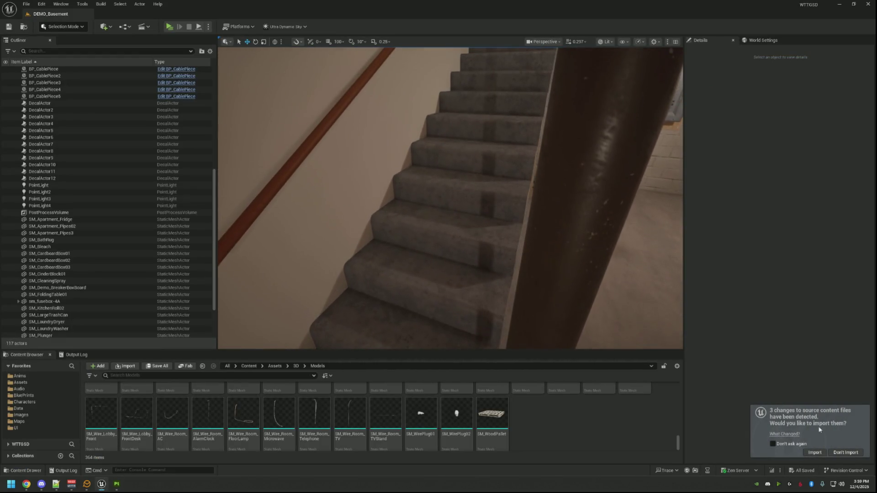
# Reimport the three changed concrete textures in Unreal, check the stairs, and return to Painter.
pyautogui.click(815, 453)
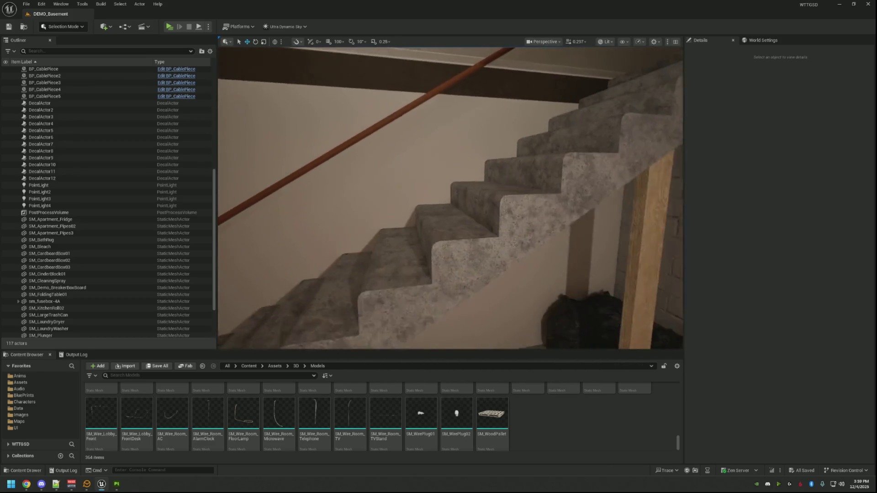
pyautogui.click(117, 486)
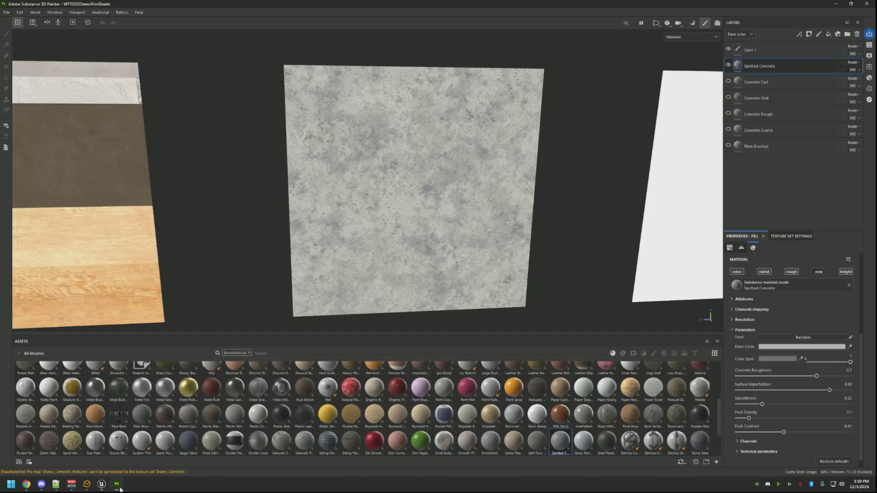
# Lighten the Spotted Concrete's Color Spot in the colour picker.
pyautogui.click(776, 358)
pyautogui.moveTo(721, 405); pyautogui.dragTo(721, 383)
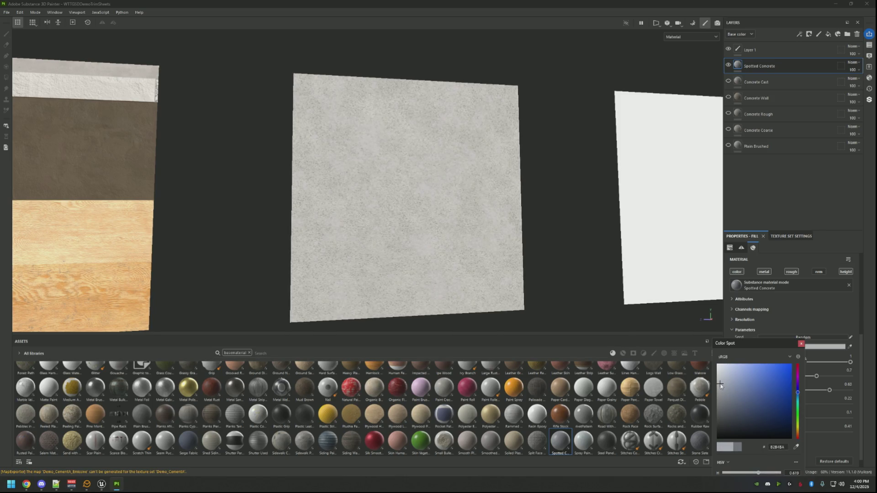
pyautogui.click(801, 343)
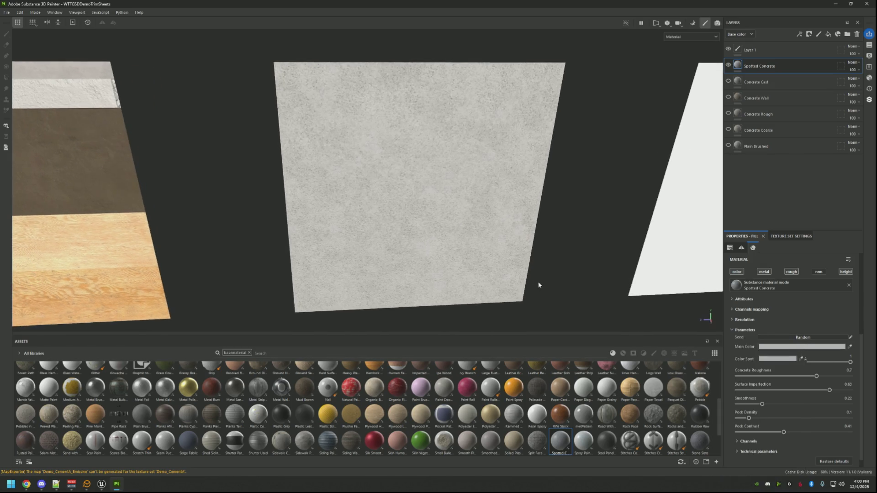
# Re-export the recoloured concrete textures and bring Unreal Editor to the front.
pyautogui.hotkey('ctrl', 'shift', 'e')
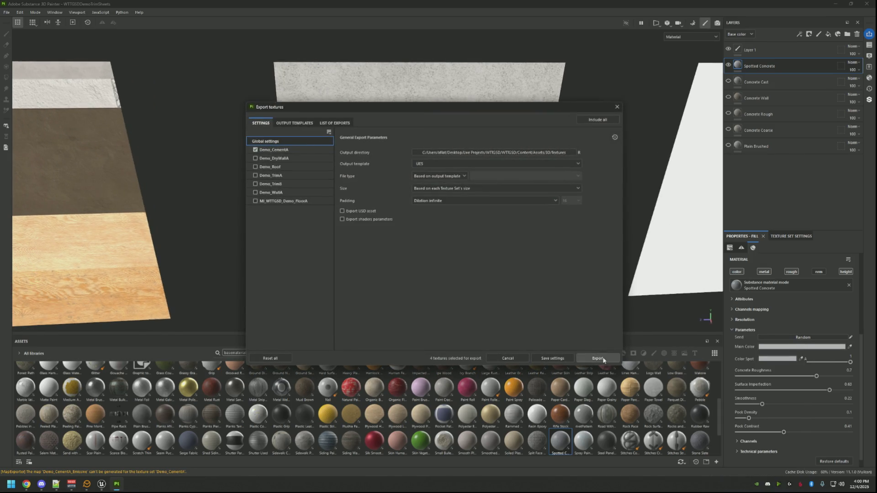
pyautogui.click(597, 358)
pyautogui.click(565, 359)
pyautogui.click(102, 486)
pyautogui.moveTo(382, 262); pyautogui.dragTo(364, 238)
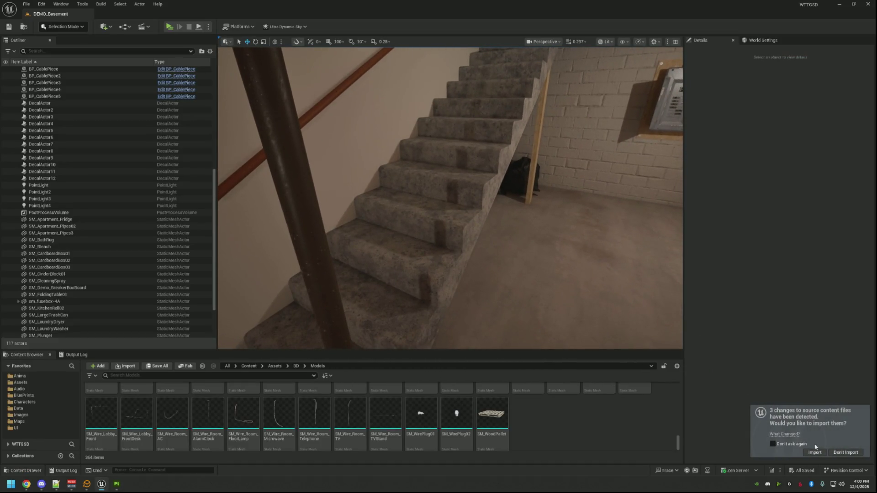
# Reimport the lighter concrete textures and pull the camera back to view the staircase.
pyautogui.click(815, 452)
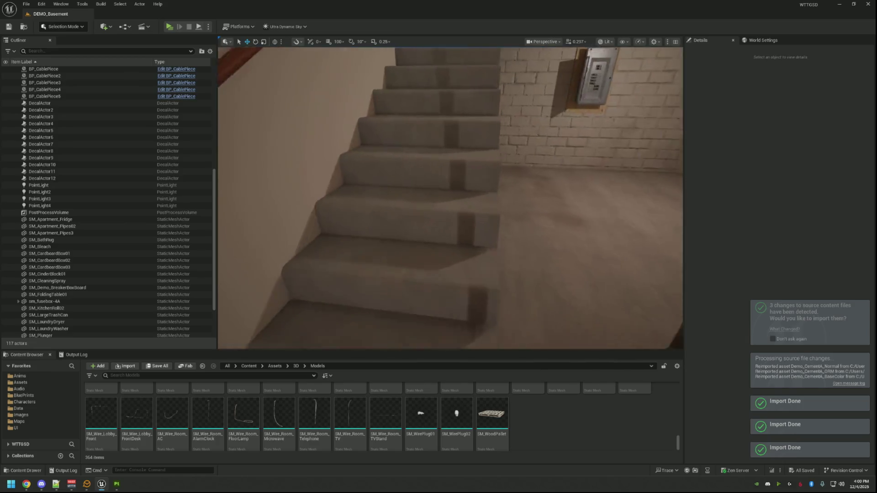
pyautogui.moveTo(365, 238); pyautogui.dragTo(364, 260)
pyautogui.scroll(3, 476, 180)
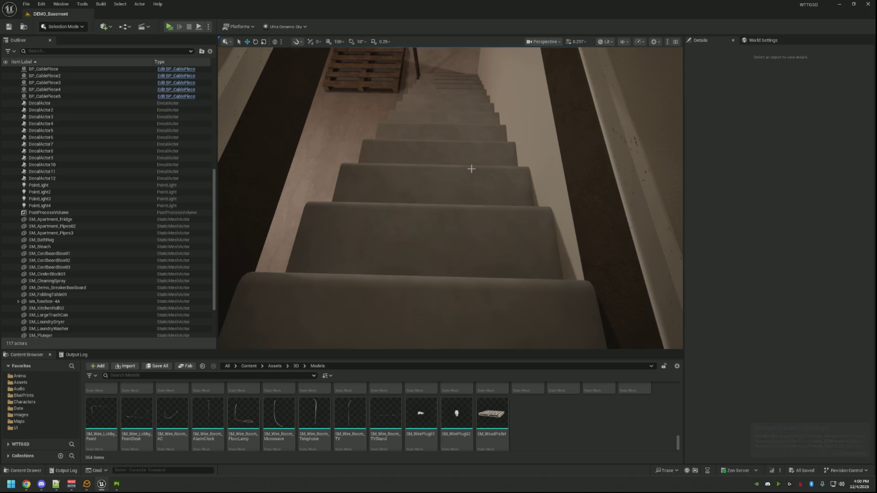
pyautogui.moveTo(468, 167); pyautogui.dragTo(562, 183)
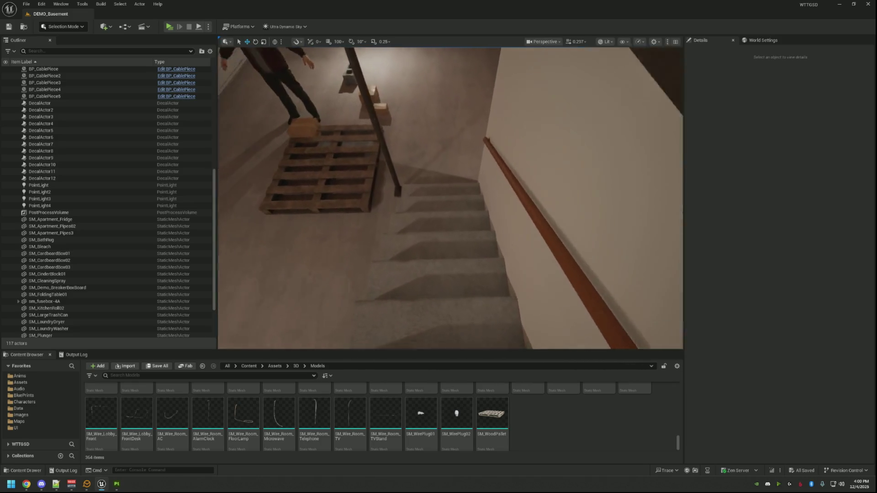
# Fly around the staircase inspecting the lighter spotted concrete, then minimize Unreal Editor.
pyautogui.press('w')
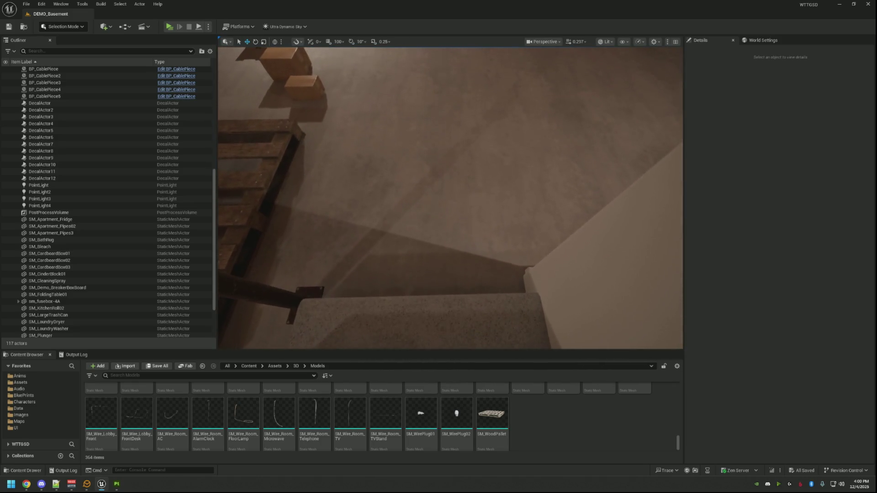
pyautogui.press('w')
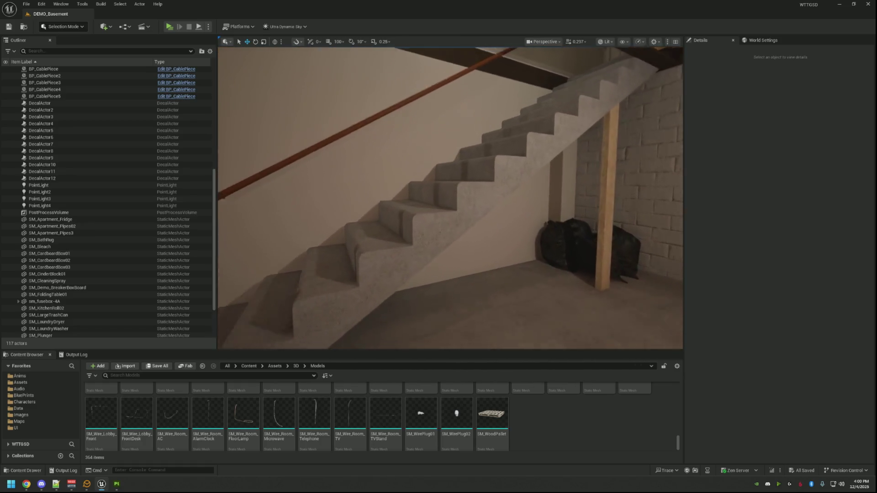
pyautogui.press('w')
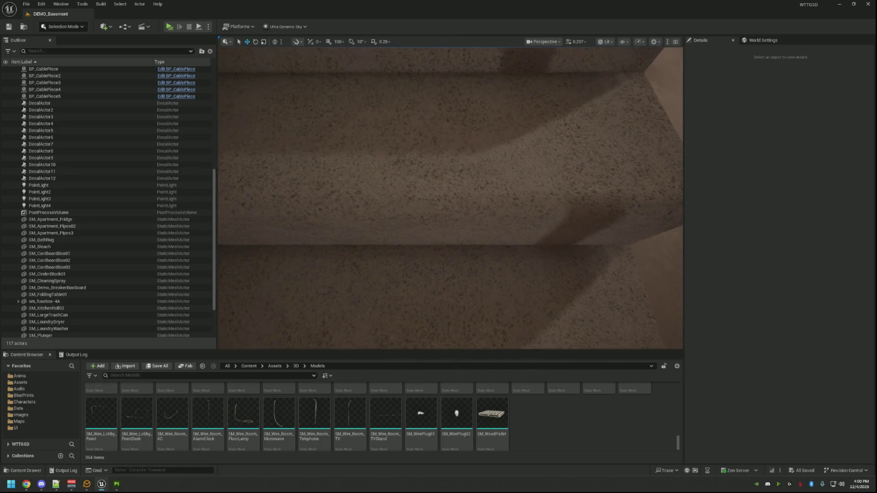
pyautogui.press('s')
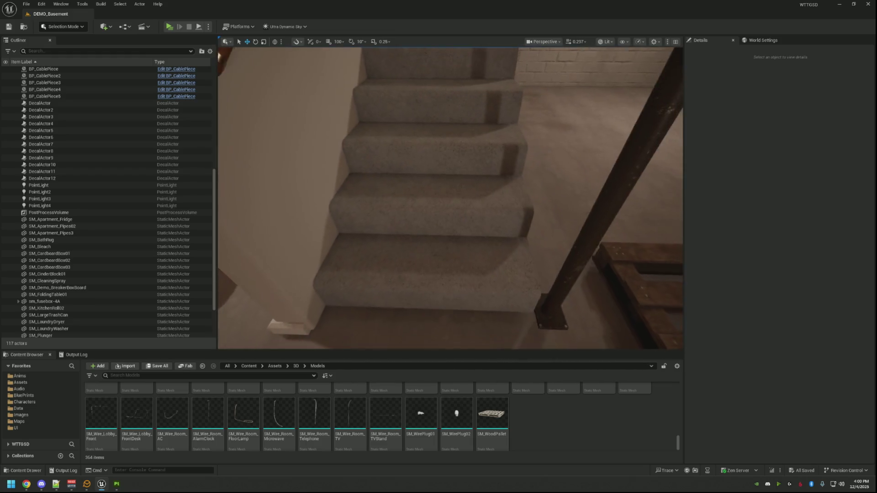
pyautogui.press('w')
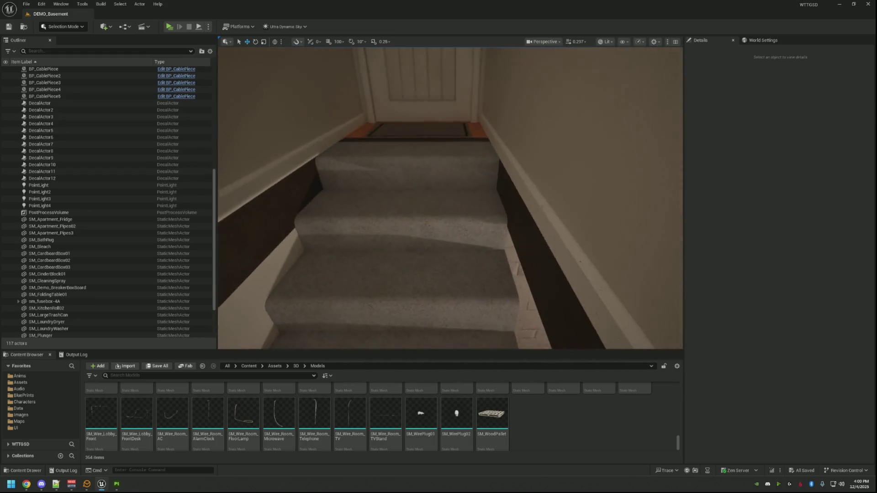
pyautogui.press('s')
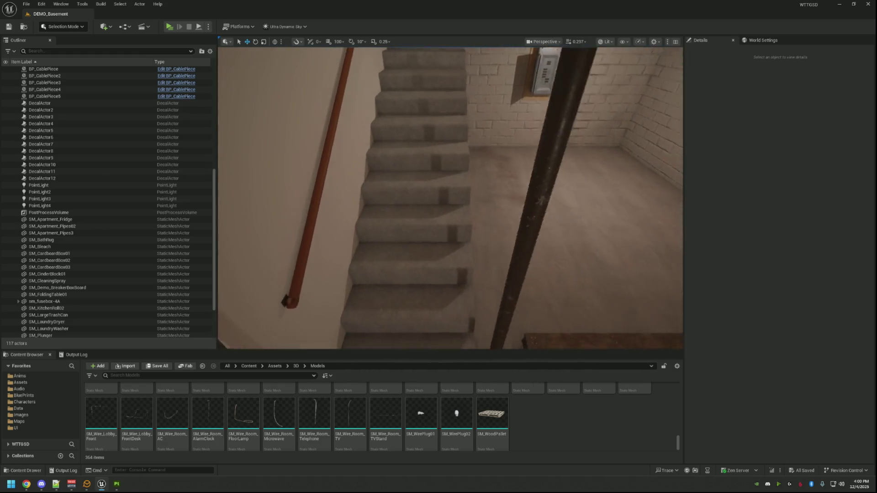
pyautogui.press('s')
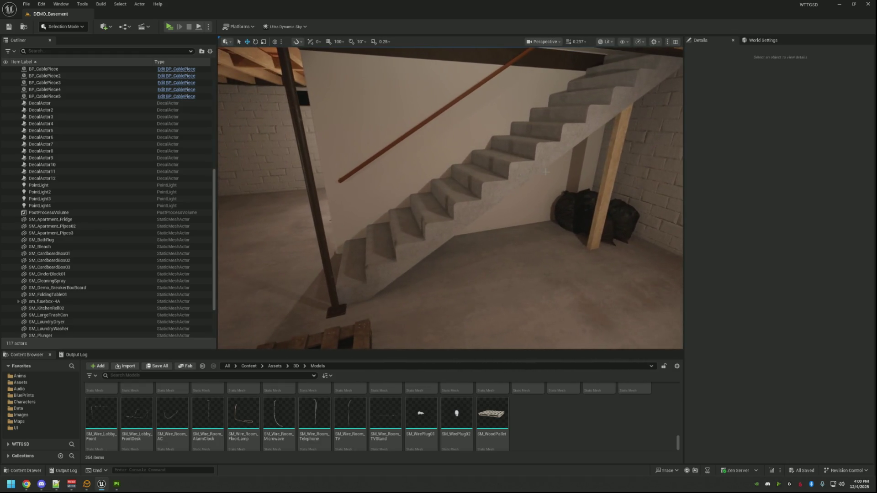
pyautogui.click(839, 4)
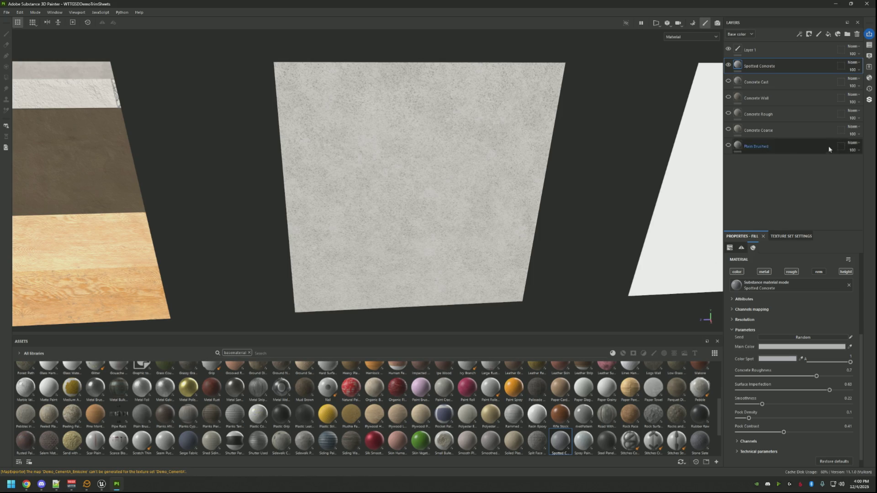
# Find Raw Grey Concrete in the online concrete library, preview it, and download it.
pyautogui.click(869, 99)
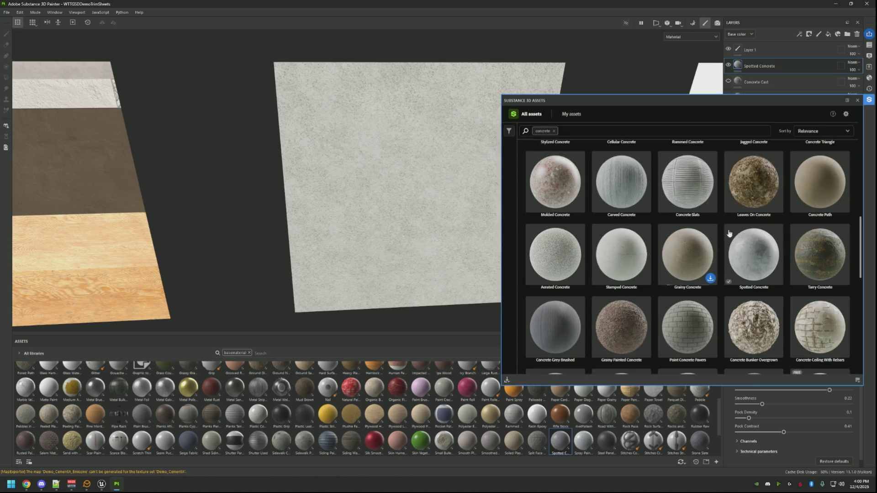
pyautogui.scroll(-2, 762, 235)
pyautogui.moveTo(700, 249)
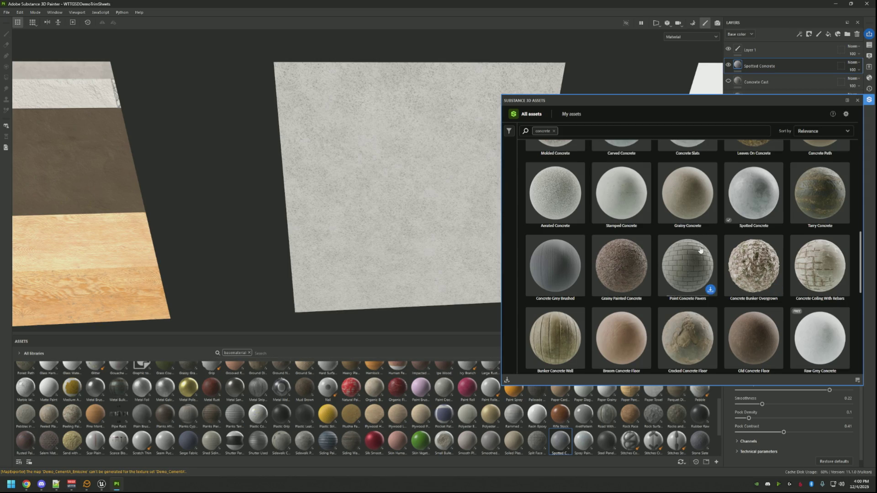
pyautogui.scroll(-2, 822, 274)
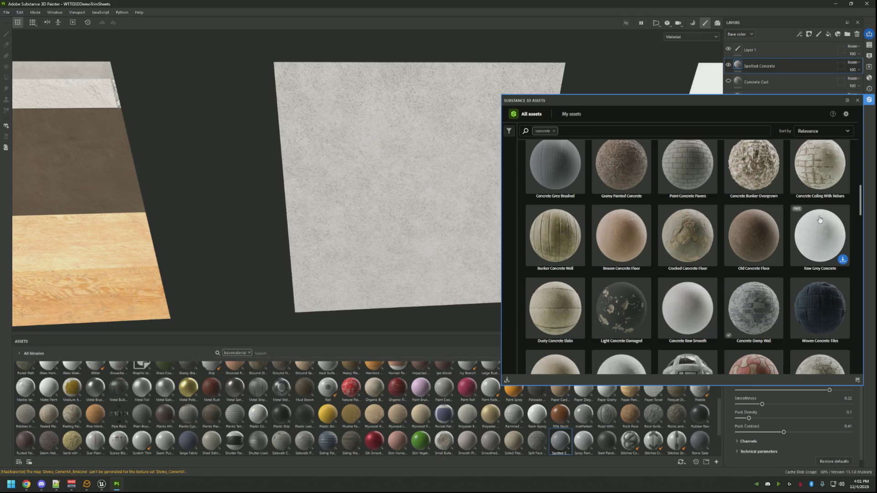
pyautogui.click(821, 233)
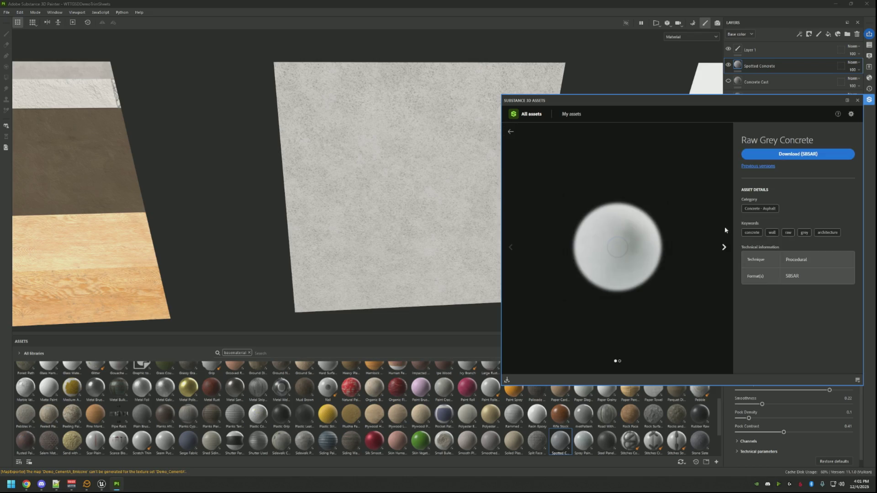
pyautogui.click(723, 248)
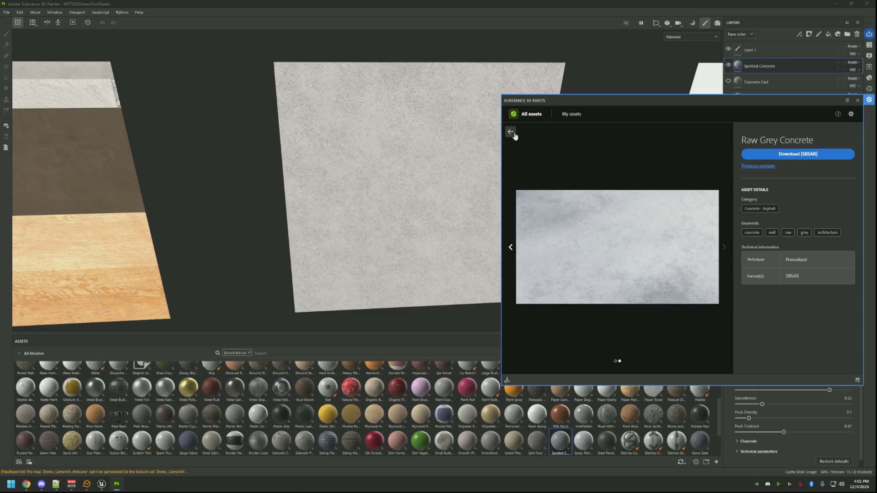
pyautogui.press('Escape')
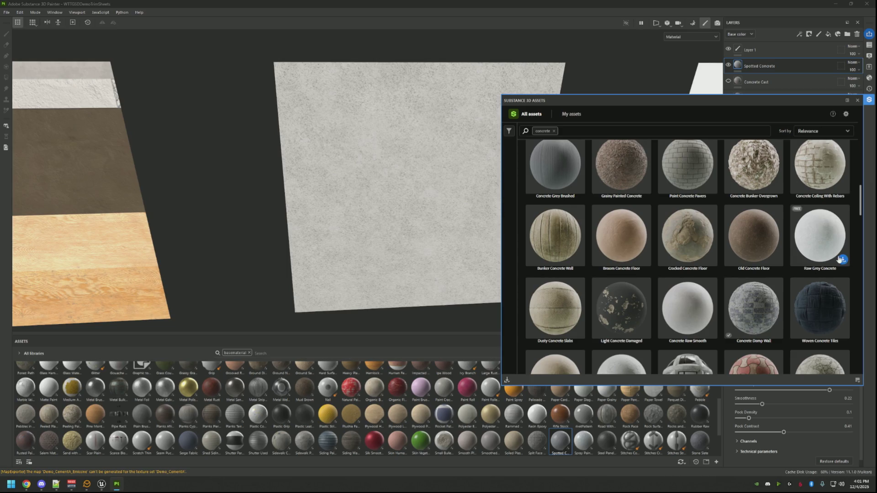
pyautogui.click(844, 261)
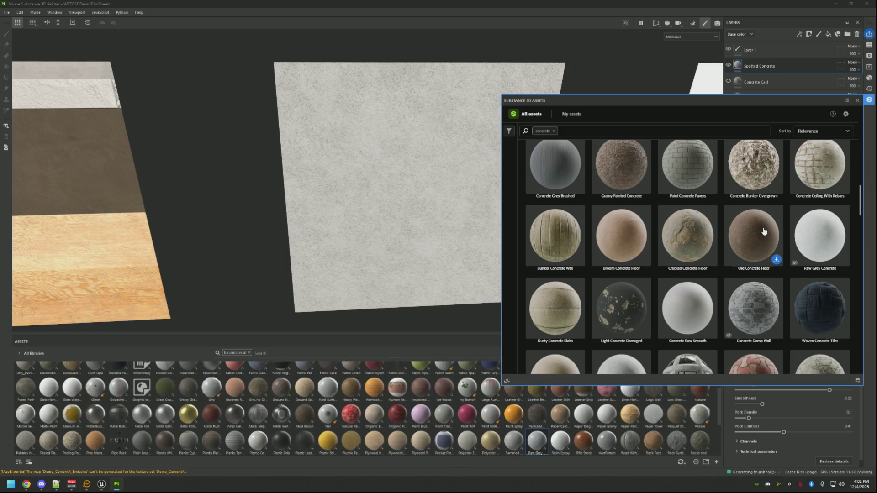
# Add Raw Grey Concrete as a new fill layer on the cement panel and inspect it.
pyautogui.click(858, 100)
pyautogui.moveTo(536, 452)
pyautogui.mouseDown()
pyautogui.moveTo(634, 348)
pyautogui.moveTo(772, 54)
pyautogui.mouseUp()
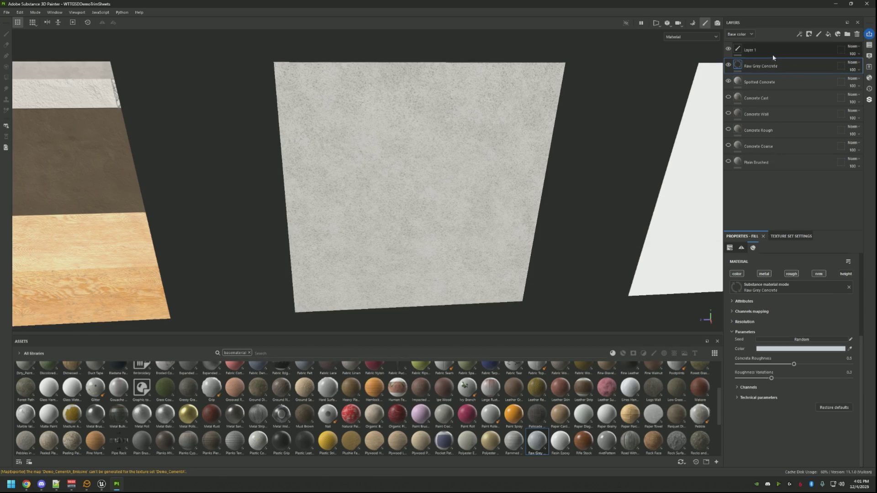
pyautogui.scroll(-3, 450, 185)
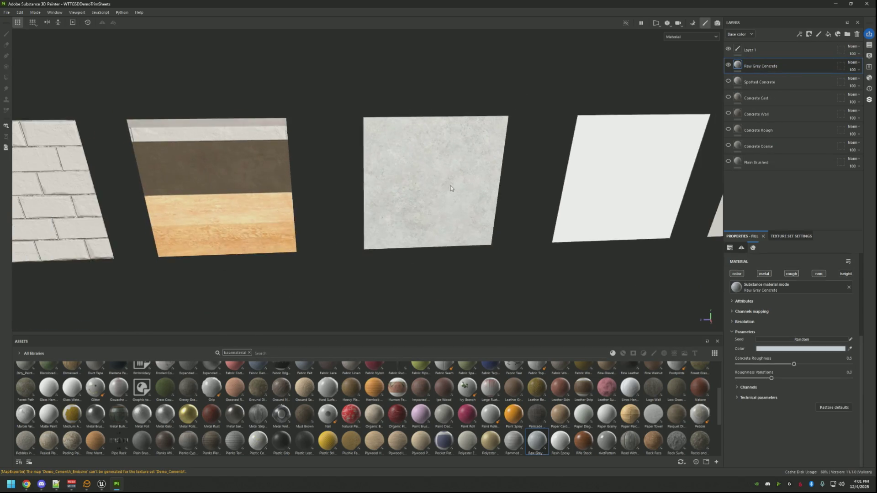
pyautogui.scroll(5, 449, 183)
pyautogui.moveTo(448, 182)
pyautogui.mouseDown()
pyautogui.moveTo(457, 141)
pyautogui.moveTo(494, 183)
pyautogui.moveTo(459, 168)
pyautogui.mouseUp()
pyautogui.scroll(-3, 477, 173)
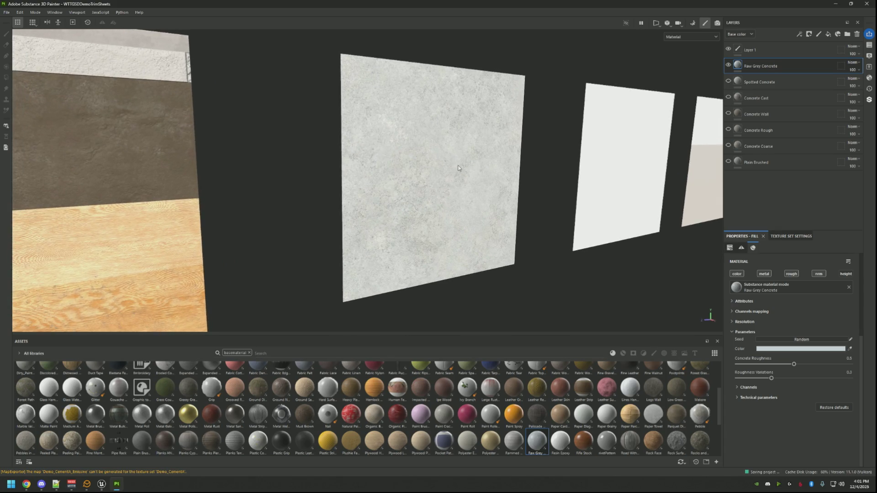
# Export the cement textures and switch to the Unreal basement scene.
pyautogui.hotkey('ctrl', 'shift', 'e')
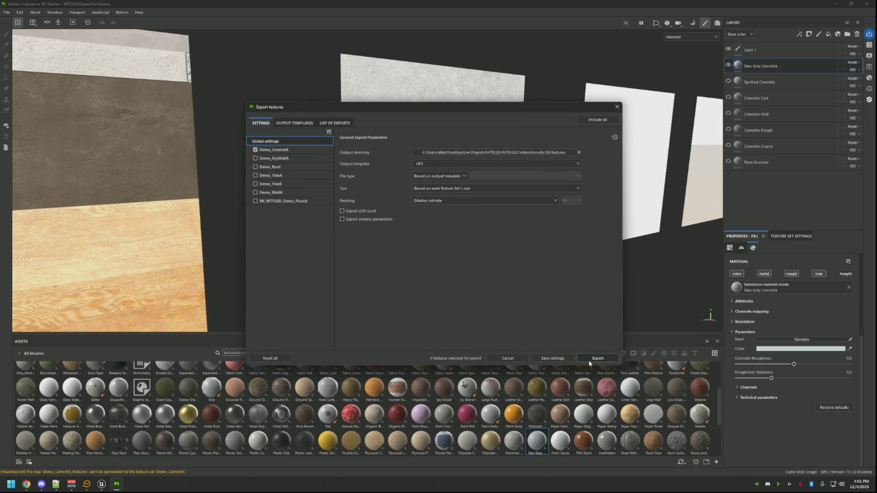
pyautogui.click(590, 360)
pyautogui.click(108, 483)
pyautogui.moveTo(411, 210); pyautogui.dragTo(432, 249)
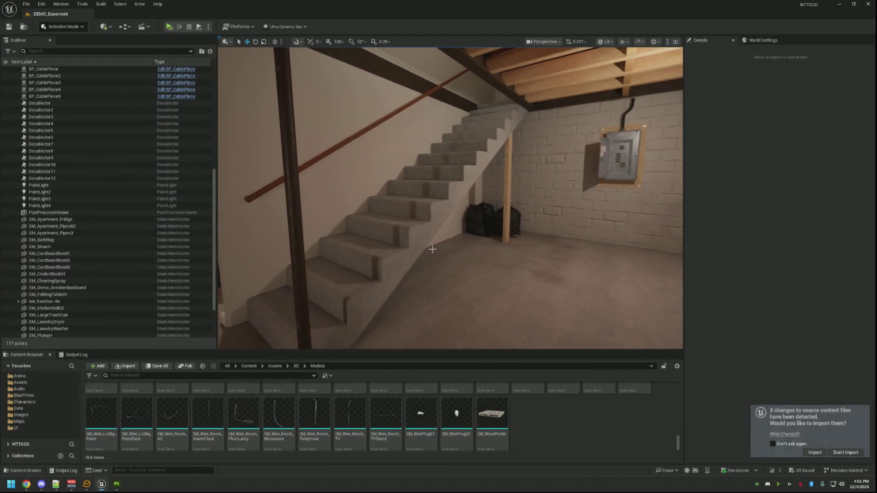
# Reimport the three changed cement textures, check the Raw Grey Concrete stairs, and return to Painter.
pyautogui.click(814, 452)
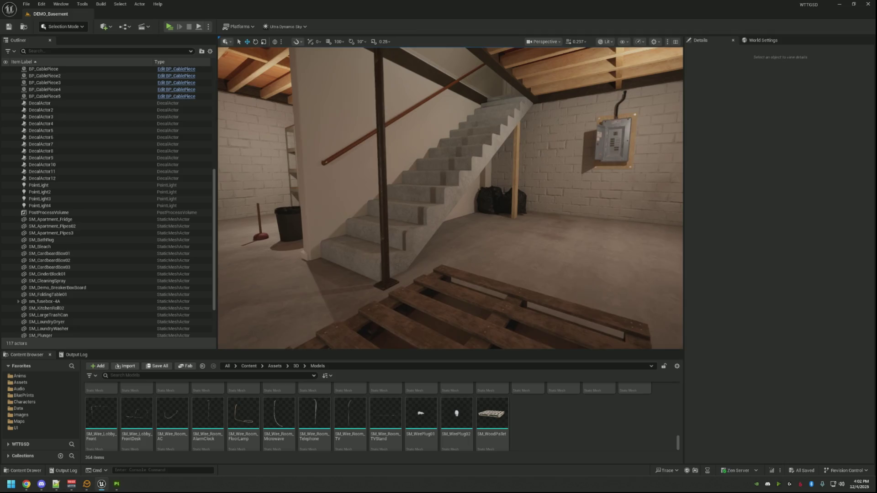
pyautogui.click(122, 484)
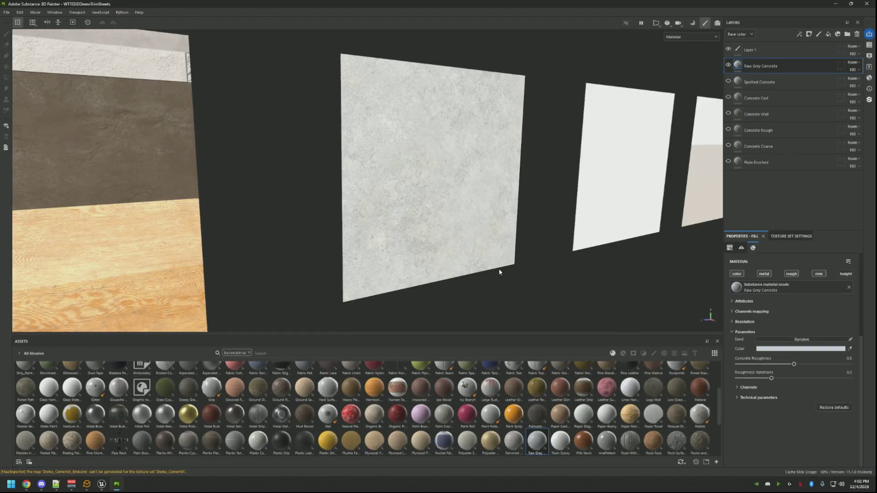
# Darken the Raw Grey Concrete colour to 5F686D and inspect the panel.
pyautogui.click(796, 350)
pyautogui.moveTo(723, 375); pyautogui.dragTo(718, 418)
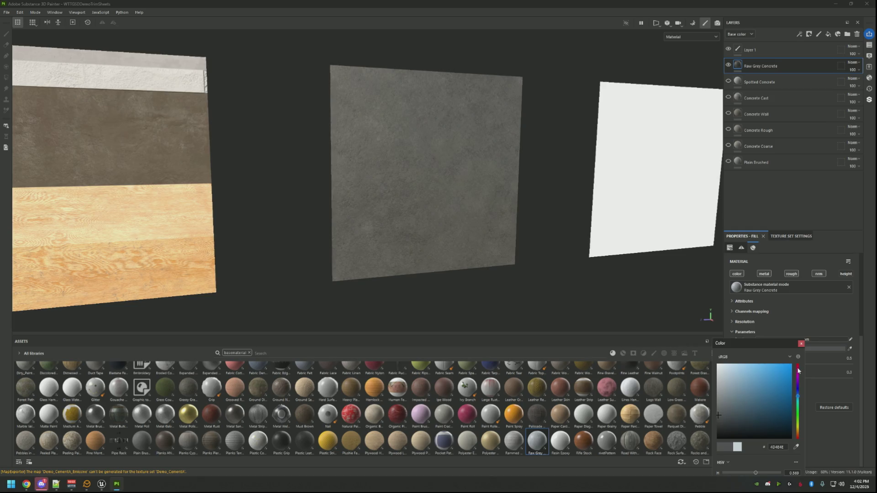
pyautogui.click(799, 343)
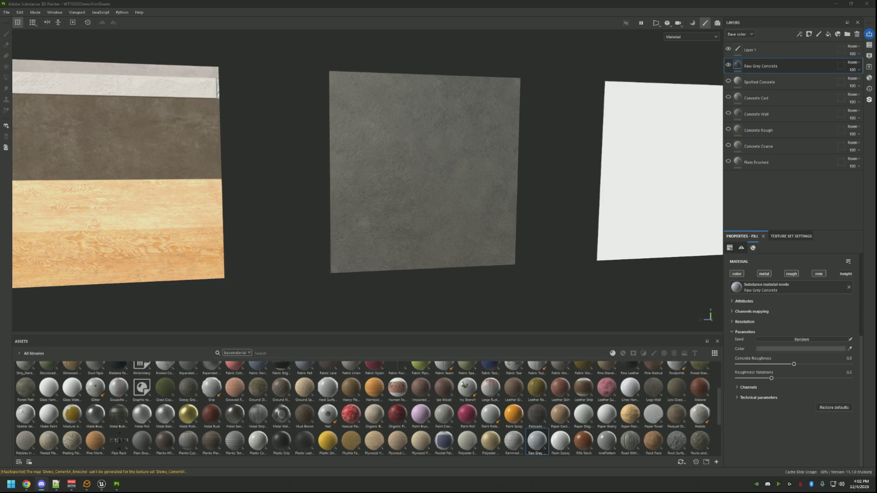
pyautogui.moveTo(447, 152)
pyautogui.mouseDown()
pyautogui.moveTo(410, 156)
pyautogui.moveTo(490, 171)
pyautogui.moveTo(472, 140)
pyautogui.moveTo(436, 149)
pyautogui.mouseUp()
pyautogui.scroll(3, 410, 156)
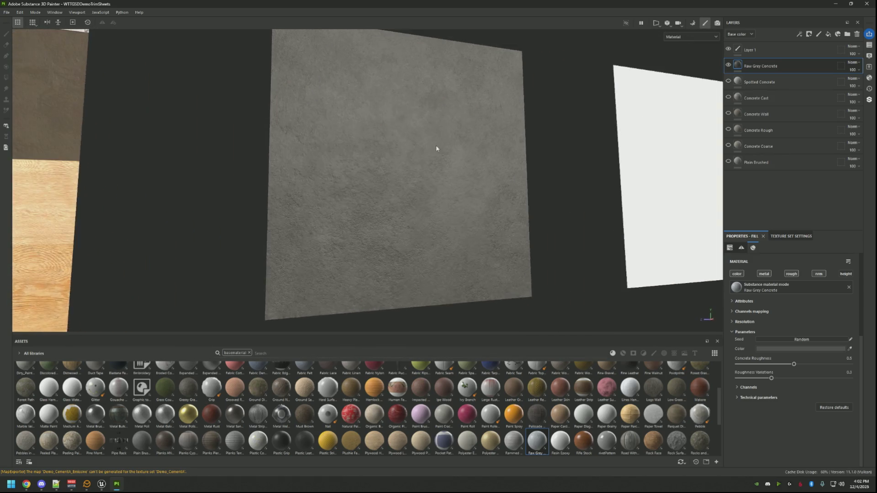
# Re-export the Demo_CementA textures and switch to Unreal Engine.
pyautogui.hotkey('ctrl', 'shift', 'e')
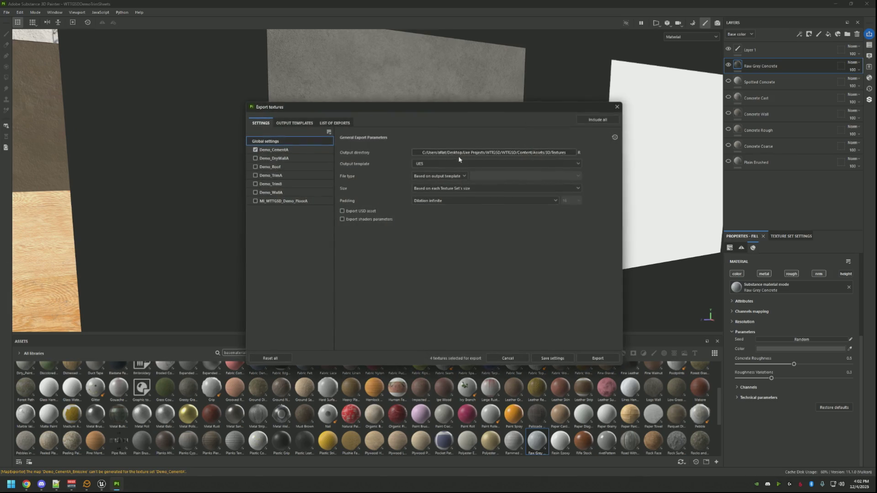
pyautogui.click(597, 358)
pyautogui.click(553, 355)
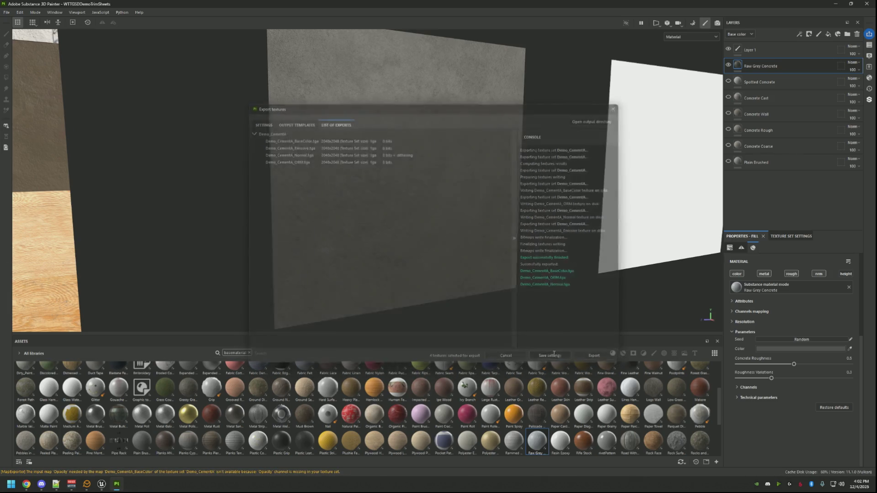
pyautogui.hotkey('alt', 'Tab')
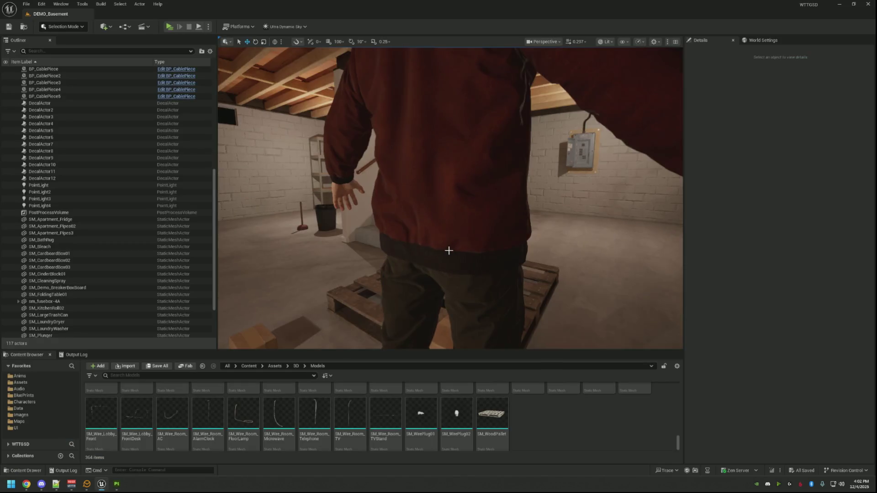
# Import the re-exported darker cement textures, view them on the stairs, and return to Painter.
pyautogui.moveTo(449, 251); pyautogui.dragTo(402, 237)
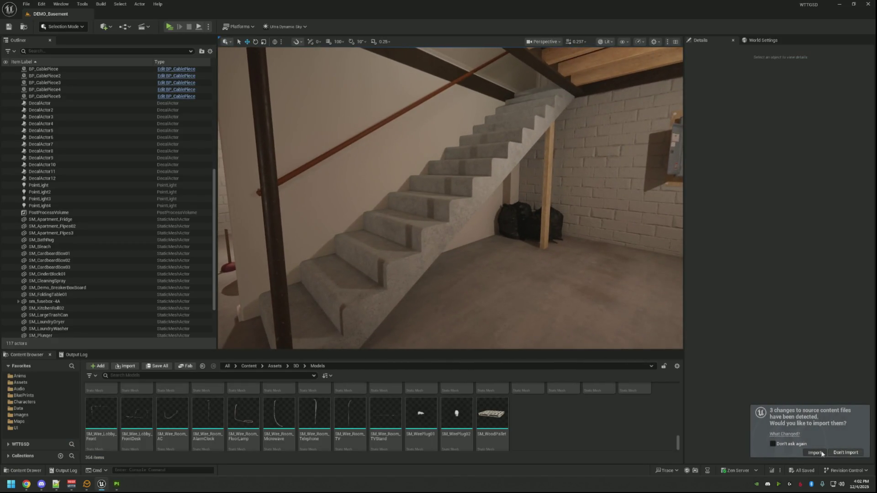
pyautogui.click(815, 452)
pyautogui.moveTo(473, 201)
pyautogui.mouseDown()
pyautogui.moveTo(544, 203)
pyautogui.moveTo(553, 219)
pyautogui.moveTo(457, 201)
pyautogui.moveTo(438, 183)
pyautogui.moveTo(372, 192)
pyautogui.mouseUp()
pyautogui.click(117, 484)
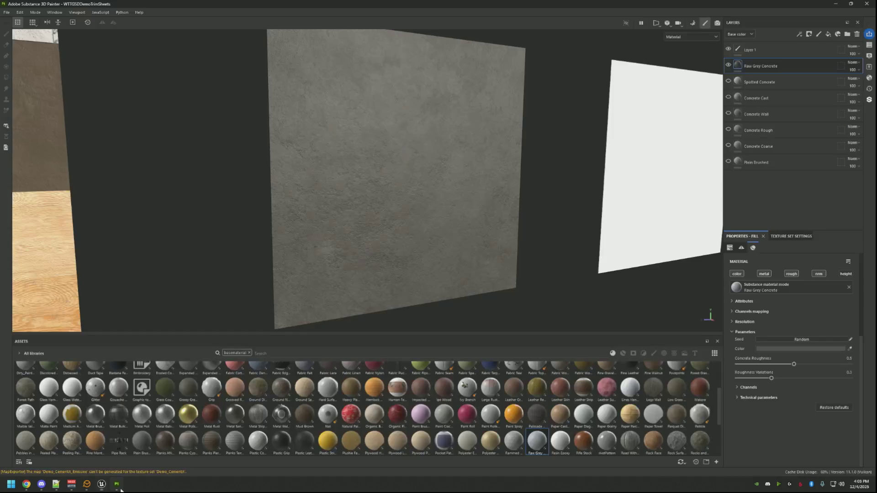
# Hide the Raw Grey Concrete layer so the panel shows plain white, and open Shader Settings.
pyautogui.click(728, 64)
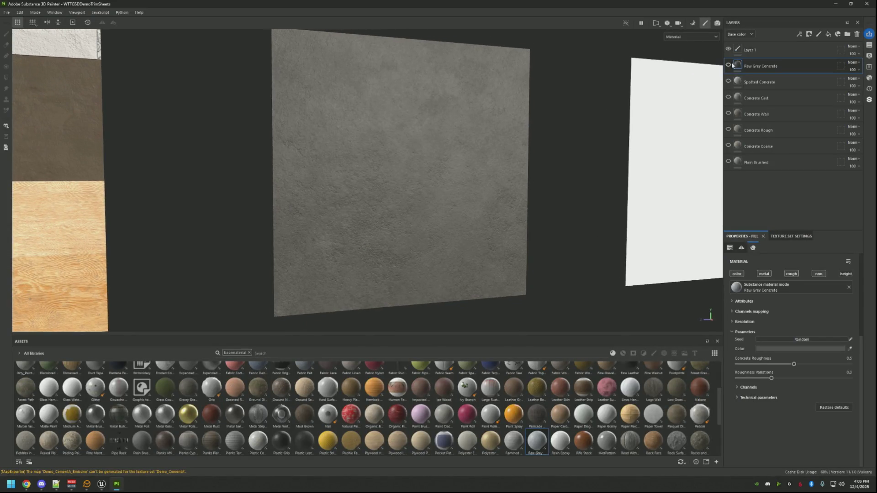
pyautogui.click(728, 80)
pyautogui.click(729, 80)
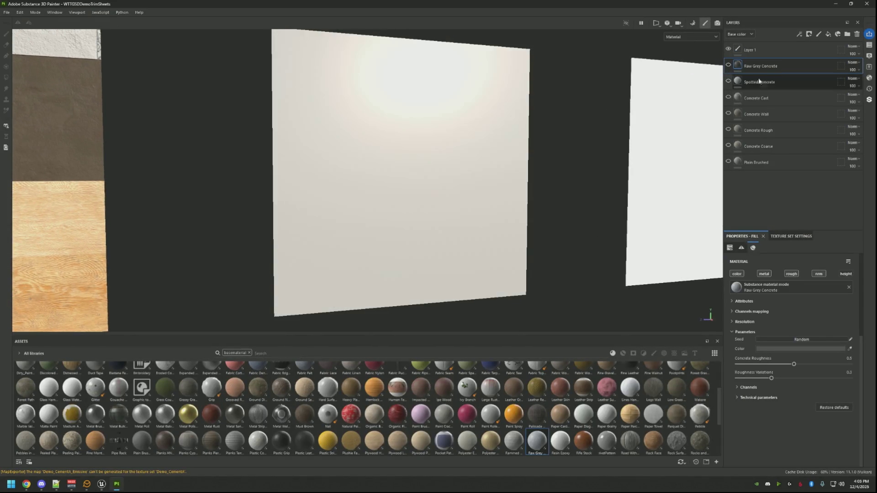
pyautogui.click(868, 56)
pyautogui.click(869, 55)
pyautogui.click(868, 78)
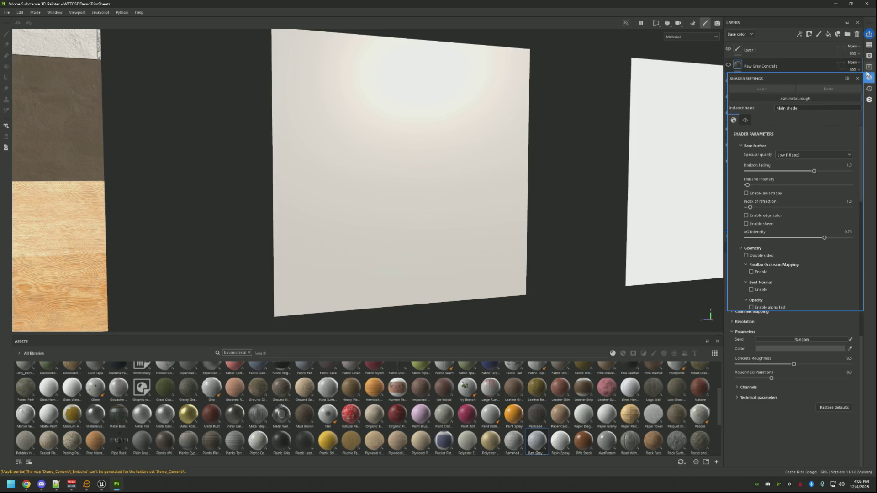
# Browse the Substance 3D Assets concrete results down to Stained Concrete Foundation.
pyautogui.click(869, 99)
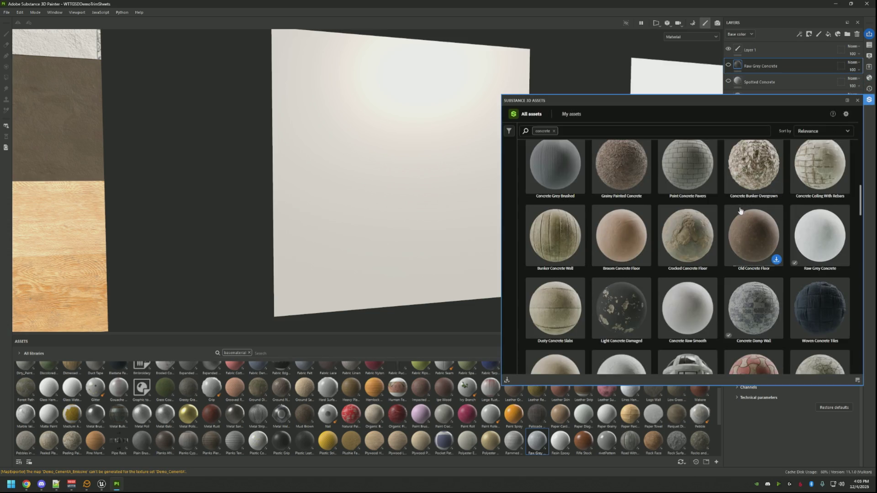
pyautogui.scroll(-1, 731, 232)
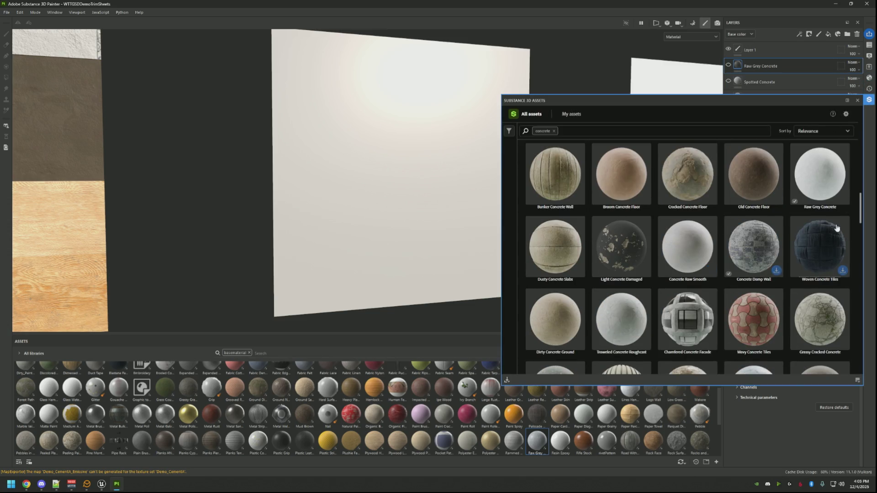
pyautogui.scroll(-2, 848, 235)
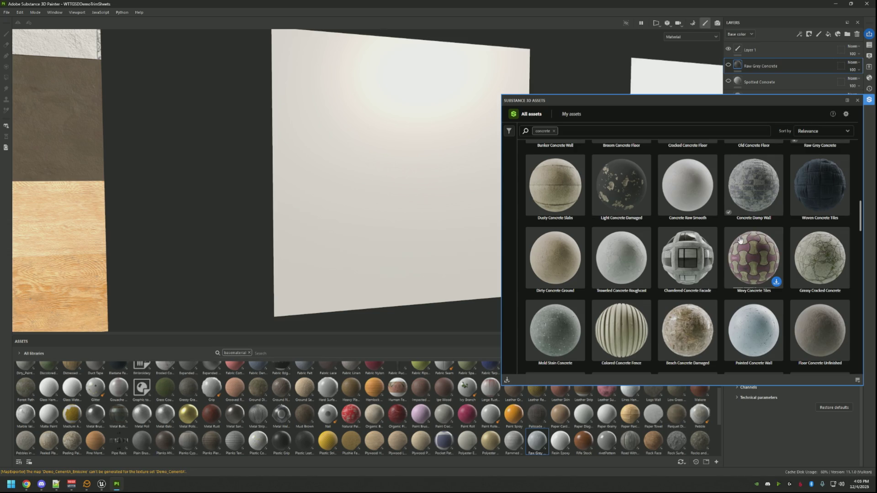
pyautogui.scroll(-2, 740, 240)
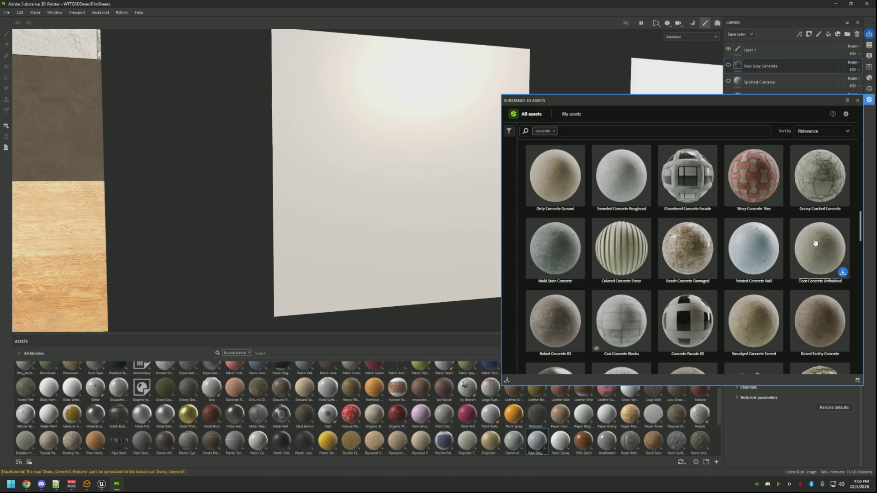
pyautogui.scroll(-2, 781, 240)
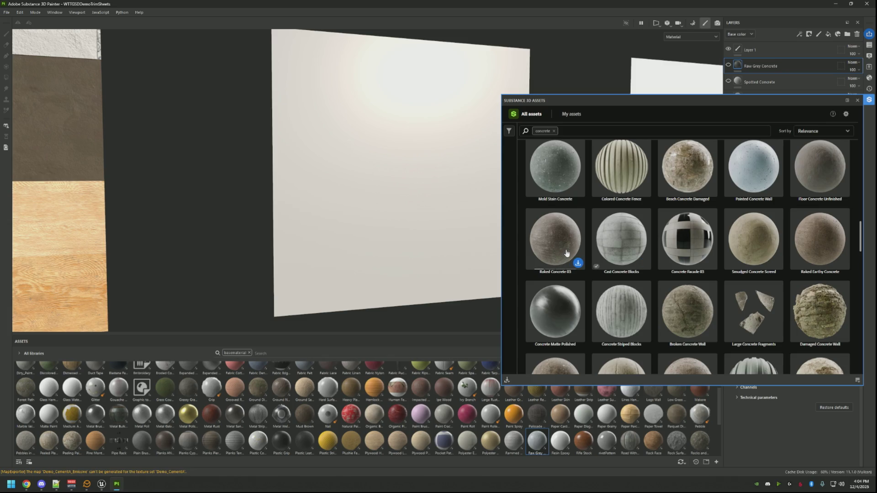
pyautogui.scroll(-2, 568, 251)
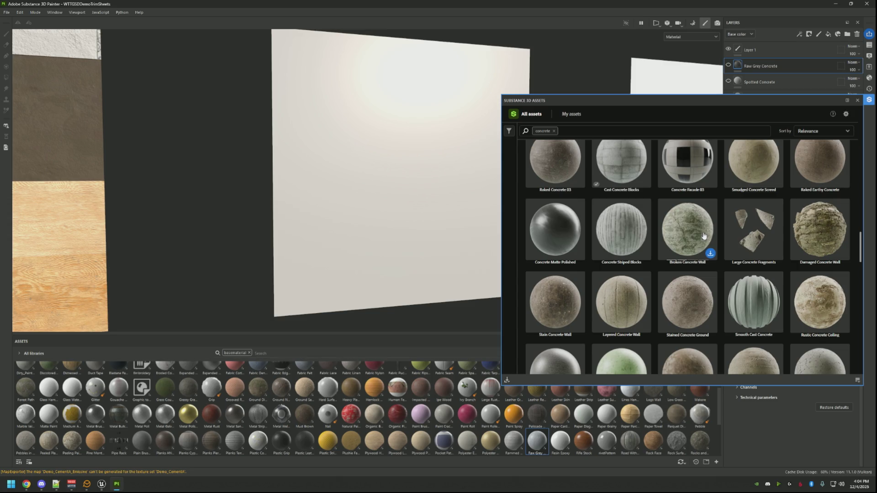
pyautogui.scroll(-1, 703, 236)
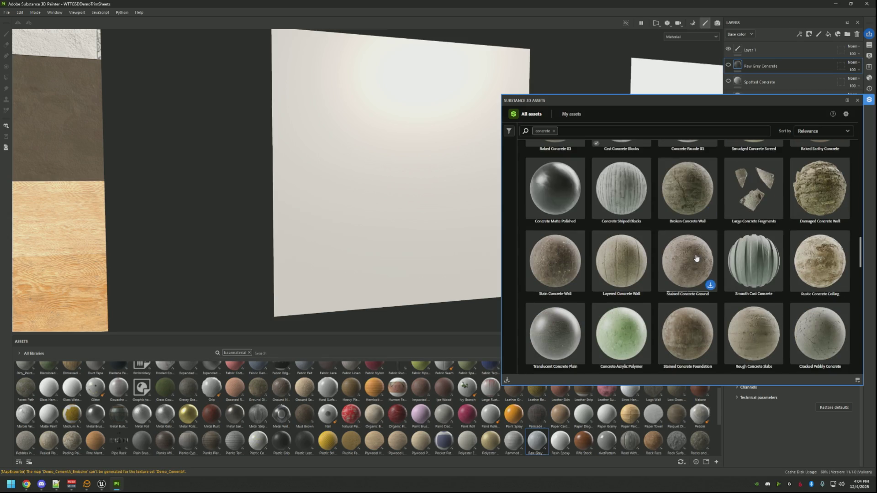
pyautogui.scroll(-1, 696, 259)
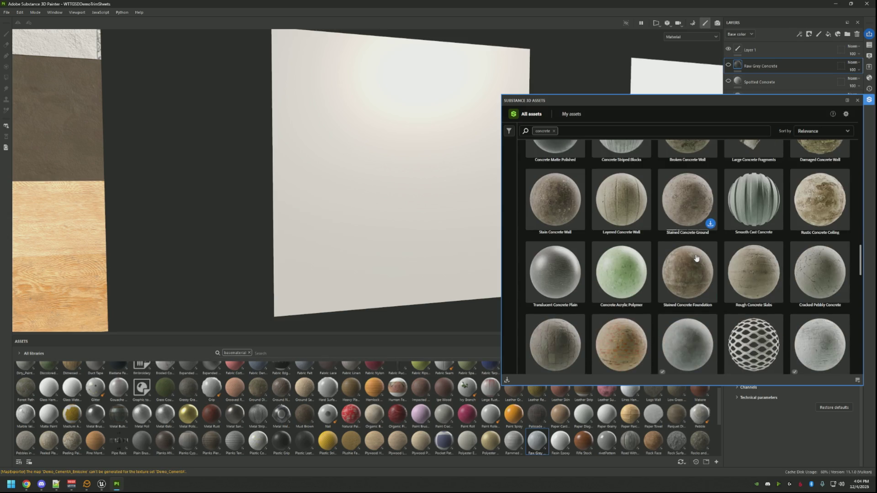
pyautogui.moveTo(696, 260)
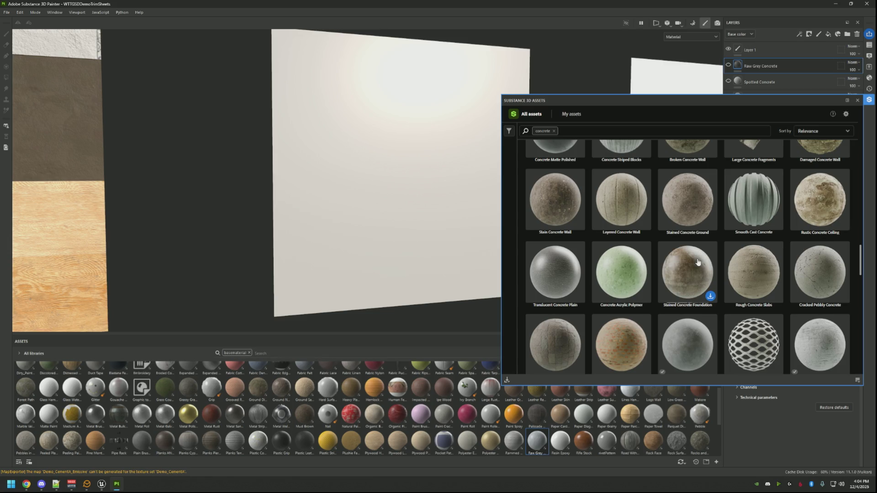
pyautogui.moveTo(755, 259)
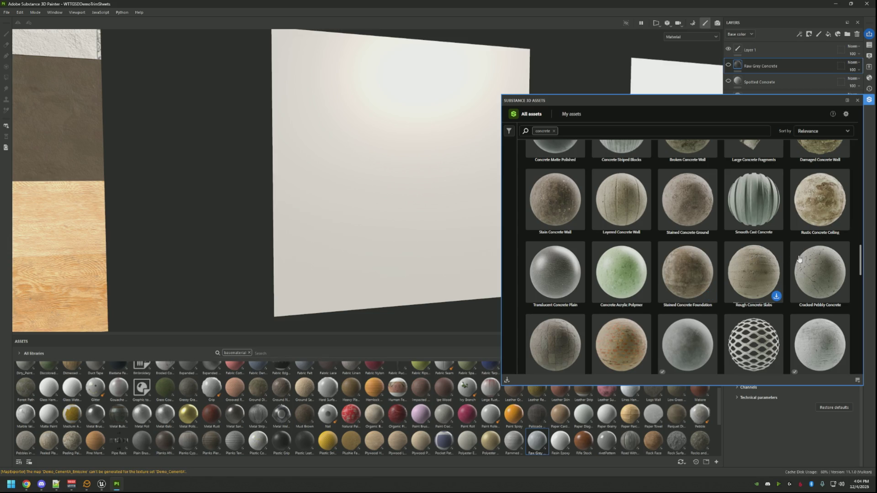
pyautogui.scroll(-2, 808, 259)
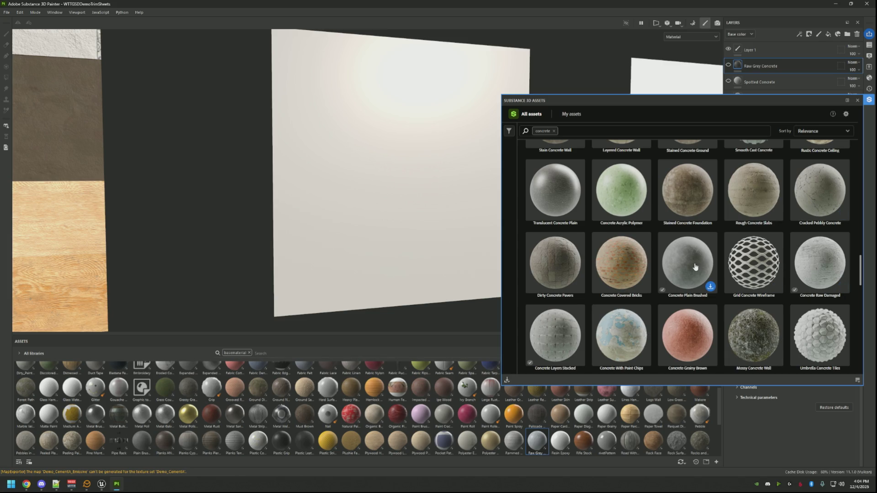
pyautogui.scroll(-2, 618, 256)
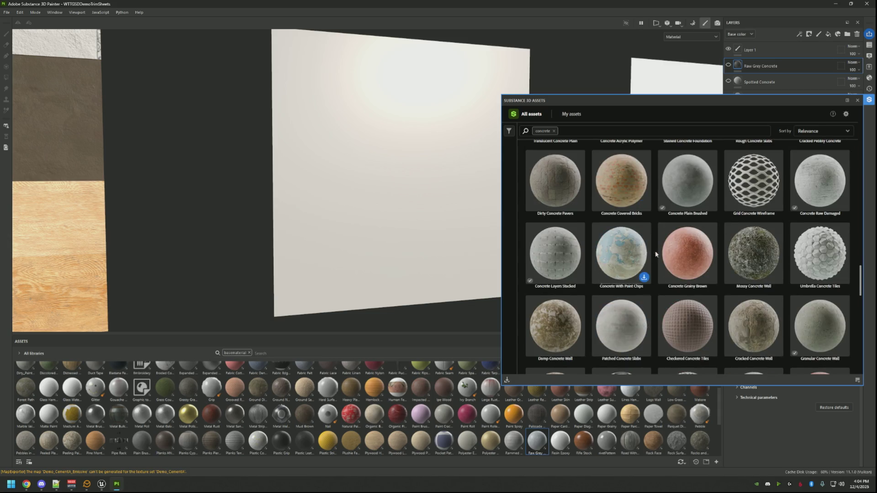
pyautogui.scroll(-2, 817, 269)
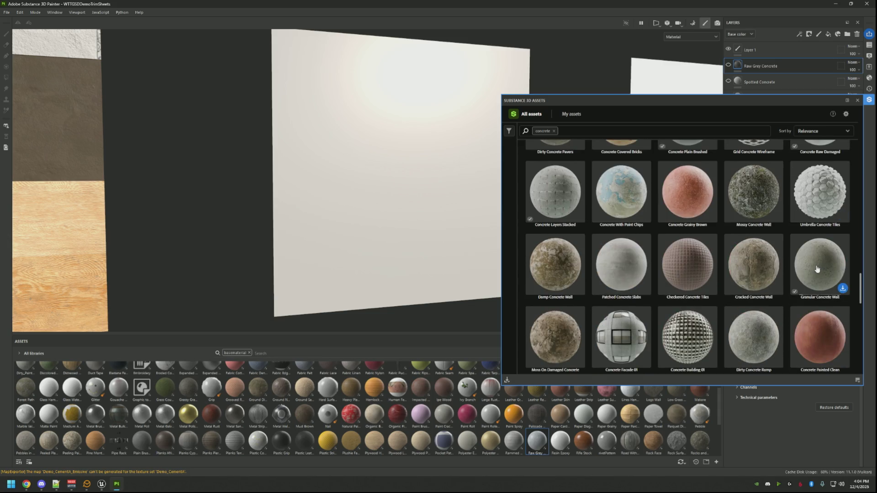
pyautogui.moveTo(618, 263)
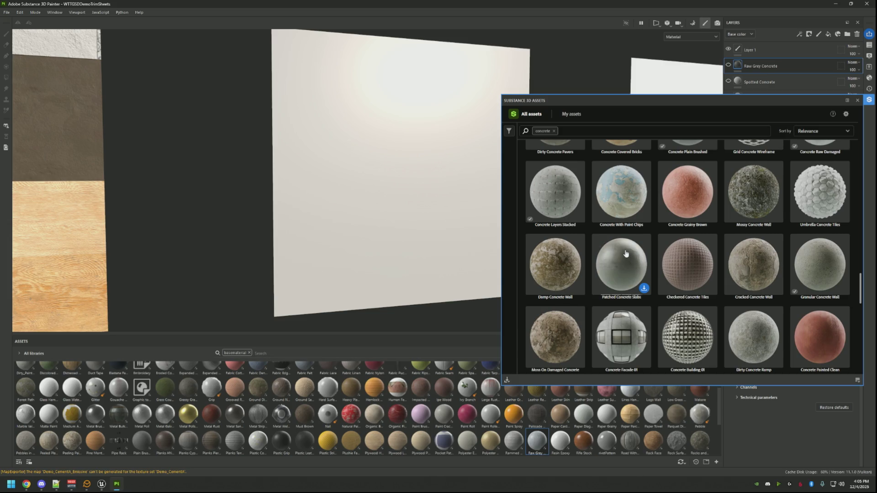
pyautogui.scroll(-1, 633, 259)
pyautogui.moveTo(758, 237)
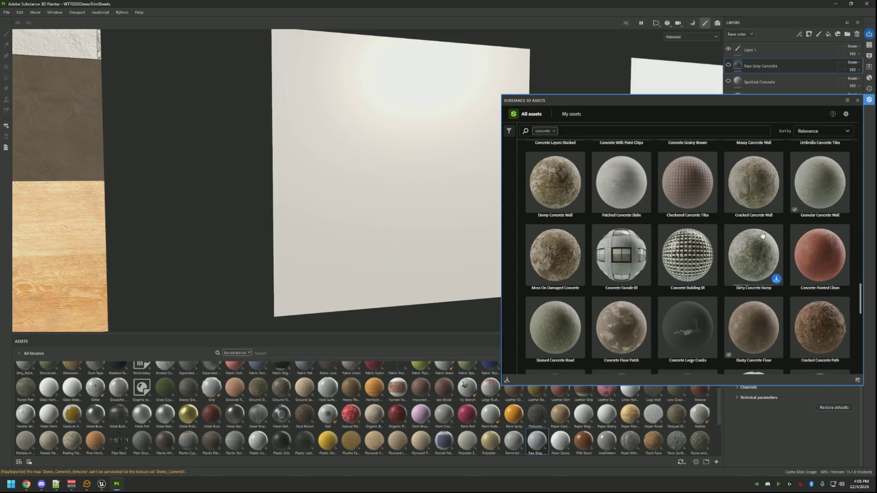
pyautogui.scroll(-2, 761, 234)
pyautogui.moveTo(816, 261)
pyautogui.scroll(-1, 816, 272)
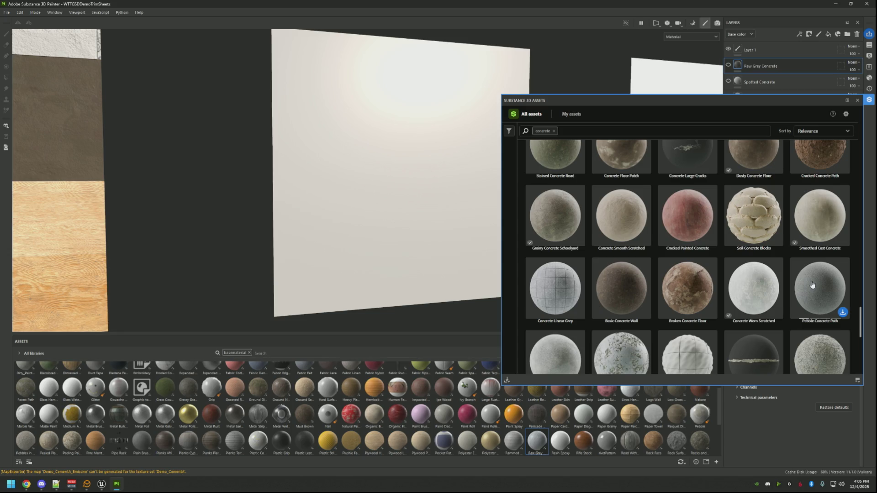
# Search the asset shelf for 'worn', then clear the search and scroll the materials.
pyautogui.moveTo(750, 279)
pyautogui.write('worn')
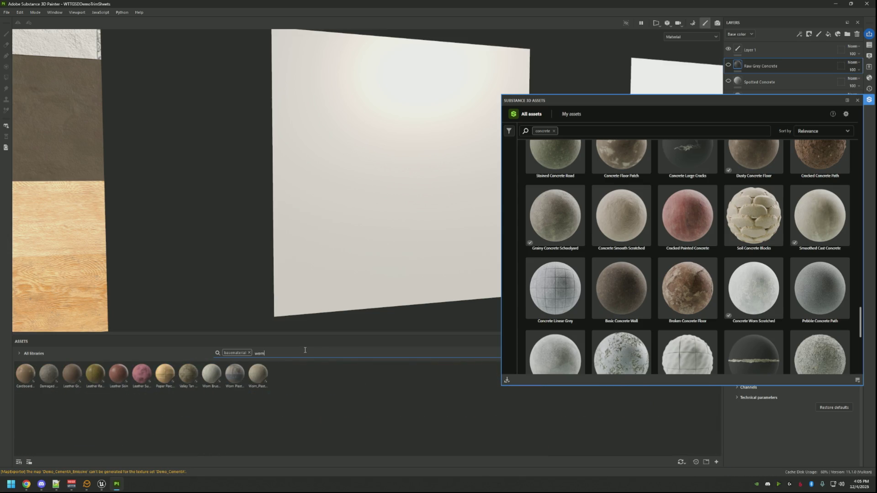
pyautogui.press('BackSpace')
pyautogui.press('BackSpace')
pyautogui.press('BackSpace')
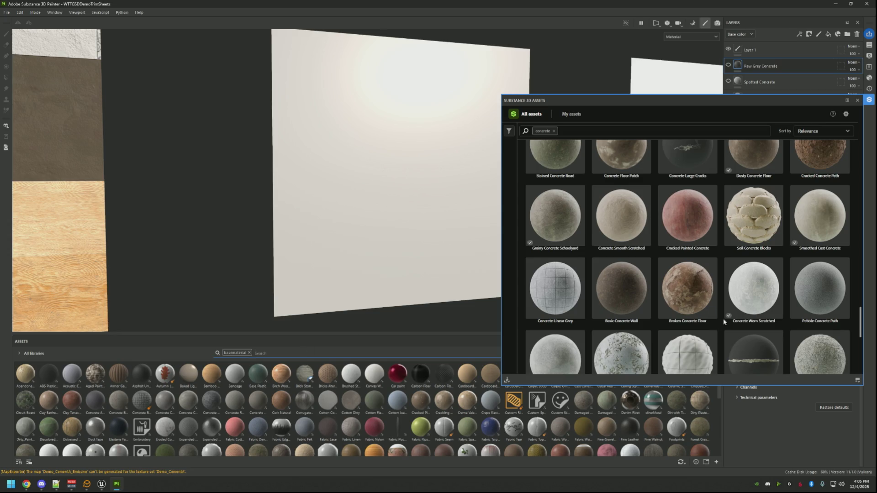
pyautogui.scroll(-1, 744, 291)
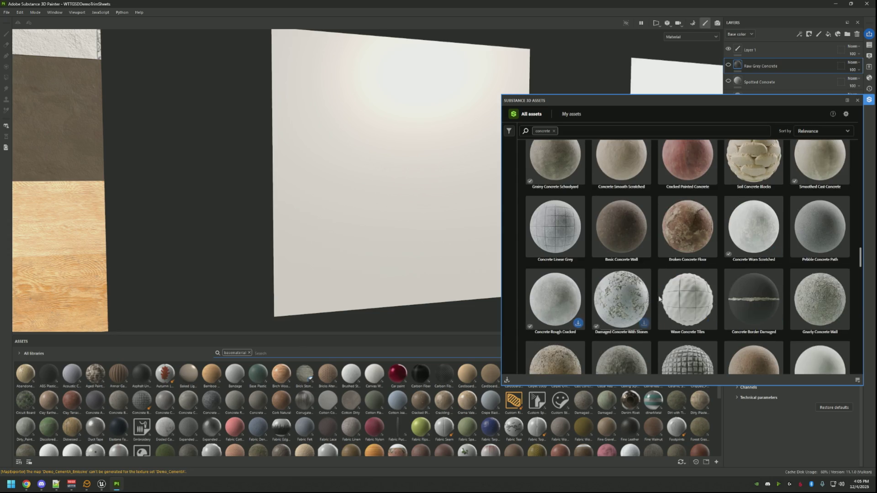
pyautogui.scroll(-1, 699, 288)
pyautogui.scroll(-2, 698, 288)
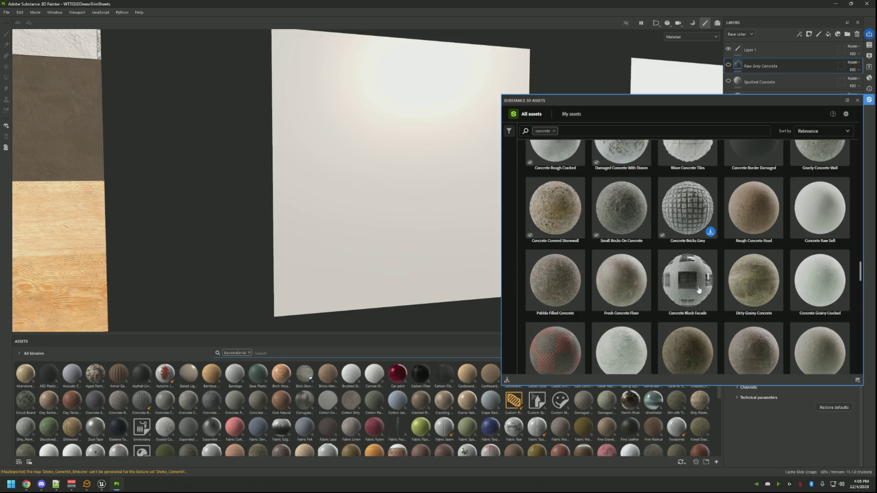
pyautogui.scroll(-1, 698, 289)
pyautogui.scroll(1, 697, 289)
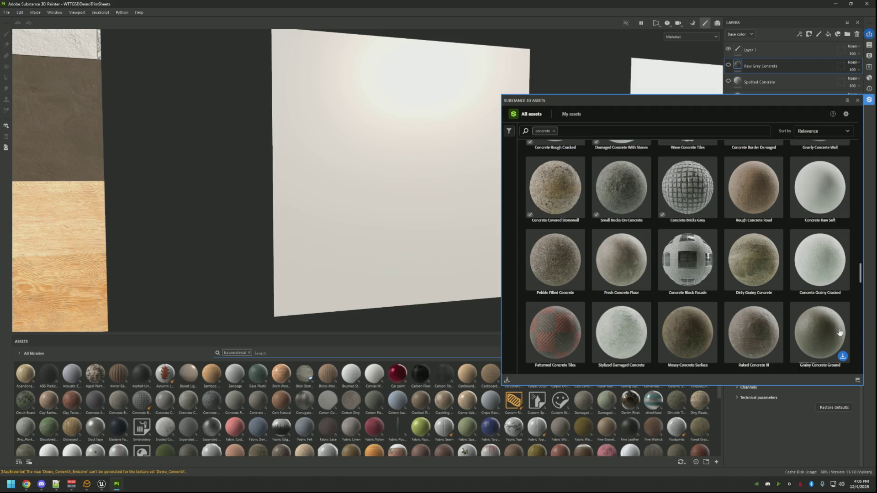
# Download the Grainy Concrete Ground material from Substance 3D Assets.
pyautogui.click(842, 357)
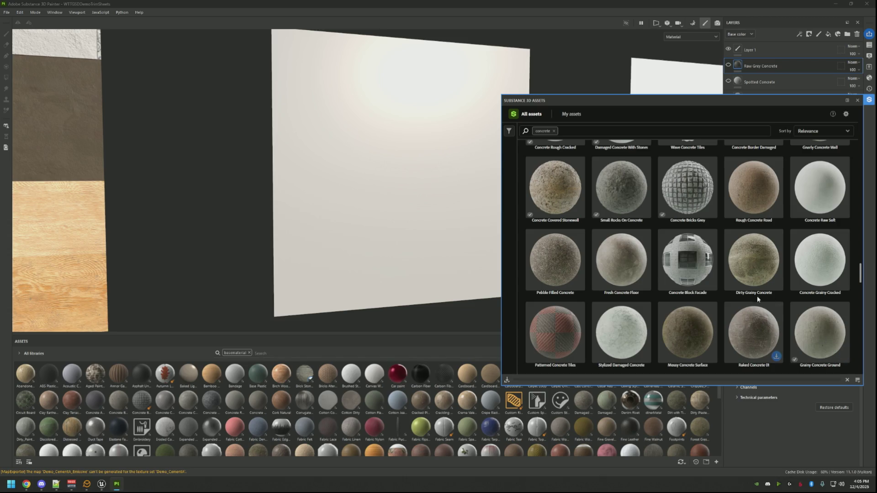
pyautogui.click(711, 284)
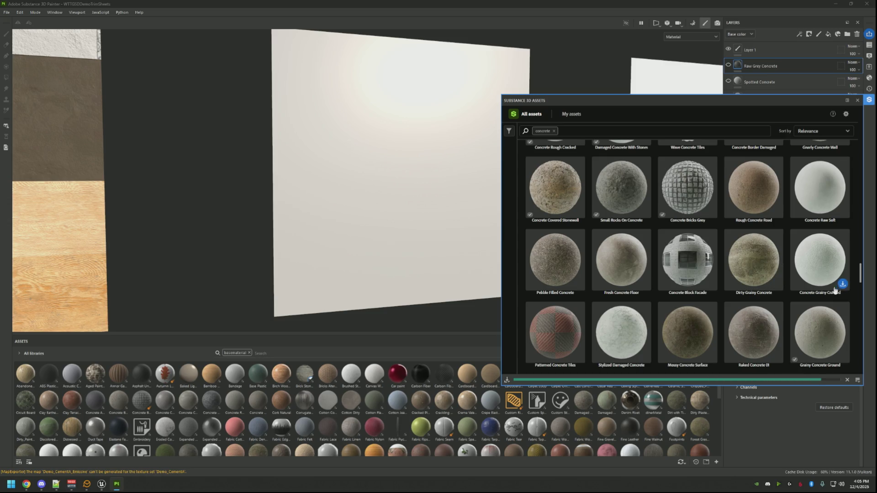
pyautogui.scroll(-5, 820, 233)
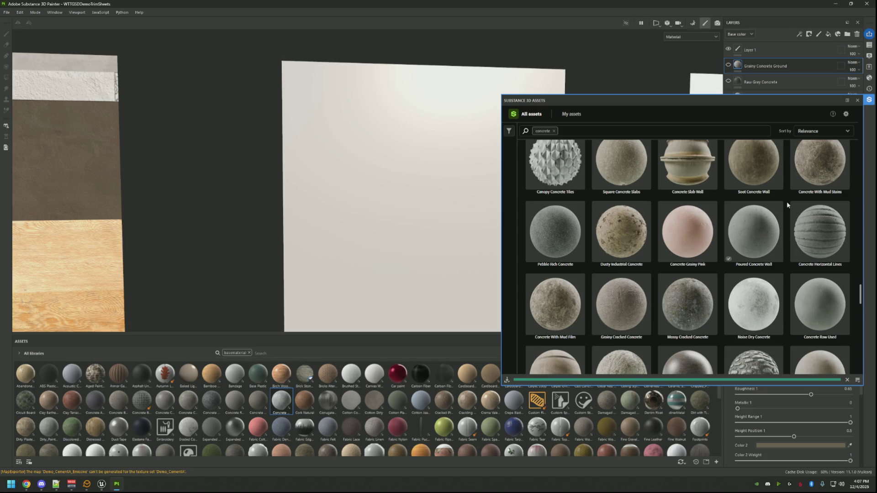
# Add Poured Concrete Wall as the top fill layer and inspect the panels.
pyautogui.click(870, 100)
pyautogui.moveTo(579, 433)
pyautogui.mouseDown()
pyautogui.moveTo(713, 192)
pyautogui.moveTo(813, 71)
pyautogui.moveTo(801, 56)
pyautogui.mouseUp()
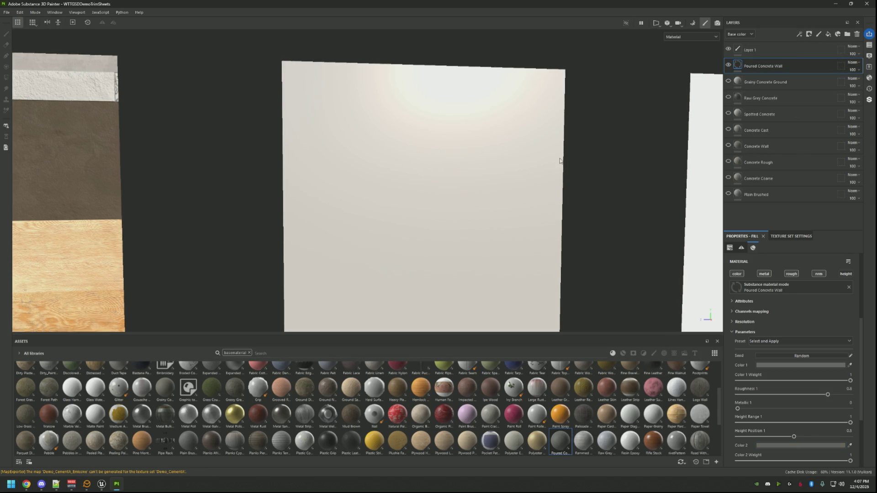
pyautogui.scroll(-3, 471, 183)
pyautogui.scroll(2, 455, 187)
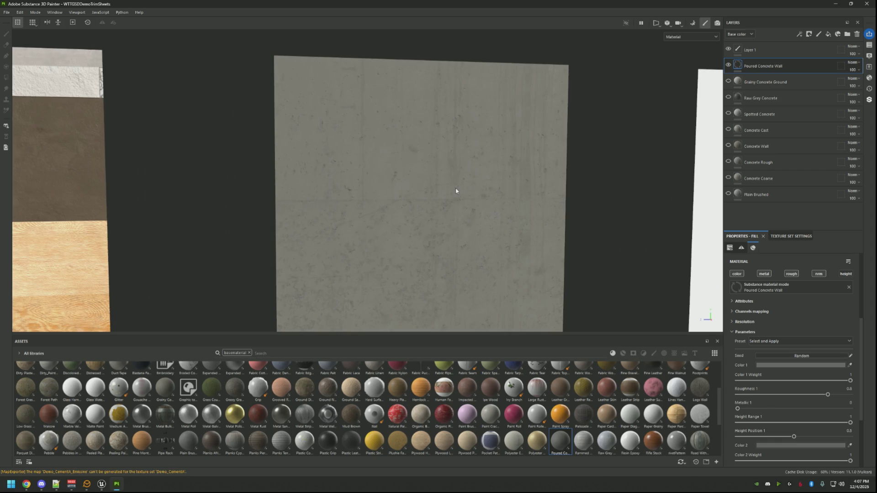
pyautogui.scroll(-1, 455, 188)
pyautogui.moveTo(452, 190)
pyautogui.mouseDown()
pyautogui.moveTo(450, 163)
pyautogui.moveTo(500, 162)
pyautogui.moveTo(448, 156)
pyautogui.moveTo(426, 170)
pyautogui.moveTo(472, 180)
pyautogui.moveTo(437, 180)
pyautogui.mouseUp()
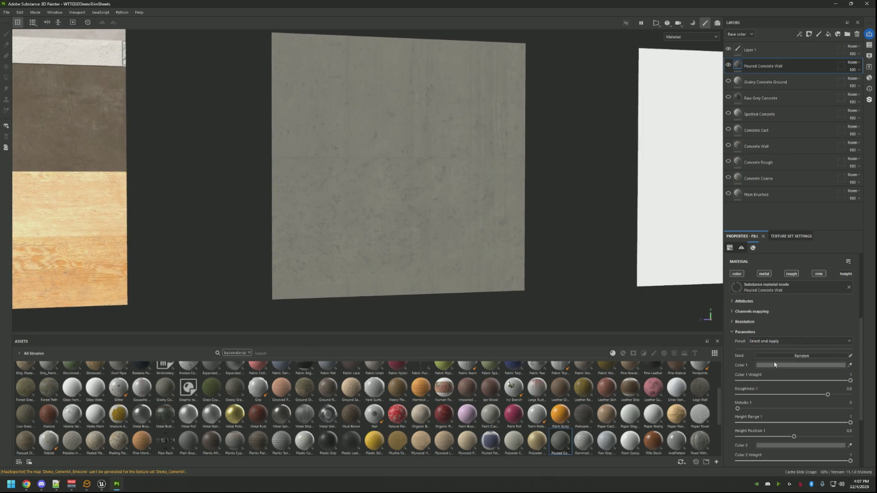
pyautogui.scroll(-3, 774, 361)
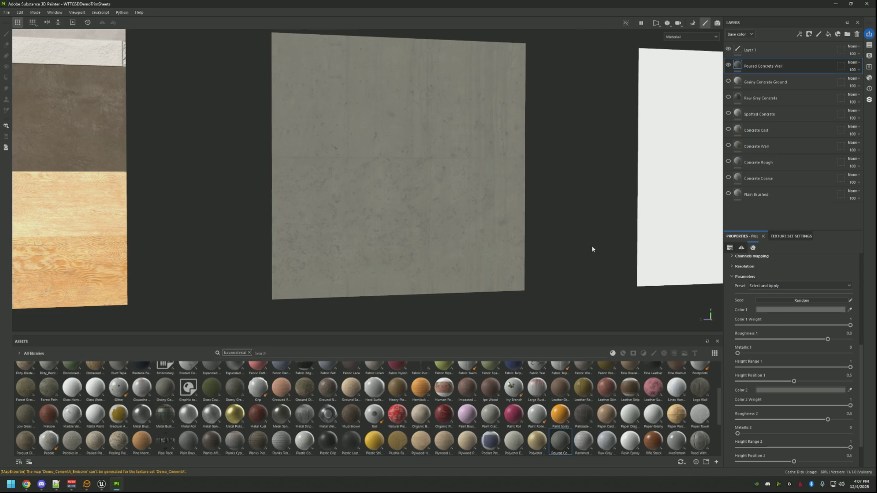
# Export the updated textures and switch to the Unreal basement scene.
pyautogui.hotkey('ctrl', 'shift', 'e')
pyautogui.click(597, 358)
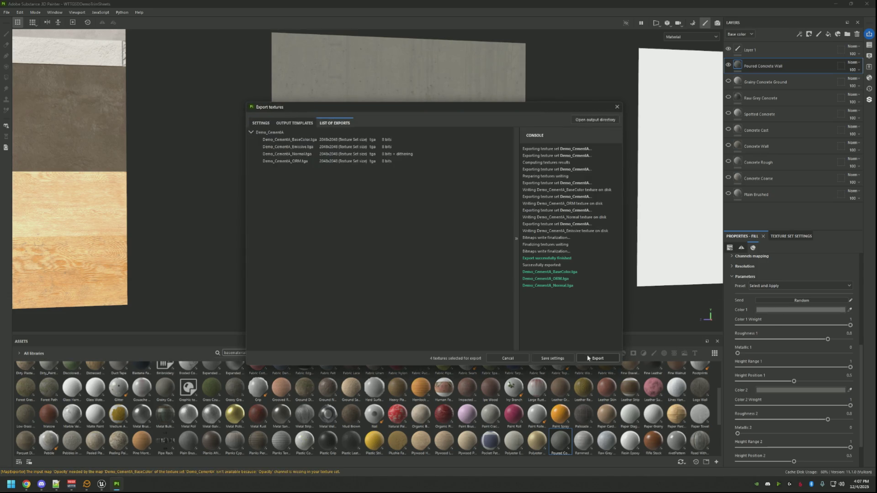
pyautogui.click(102, 484)
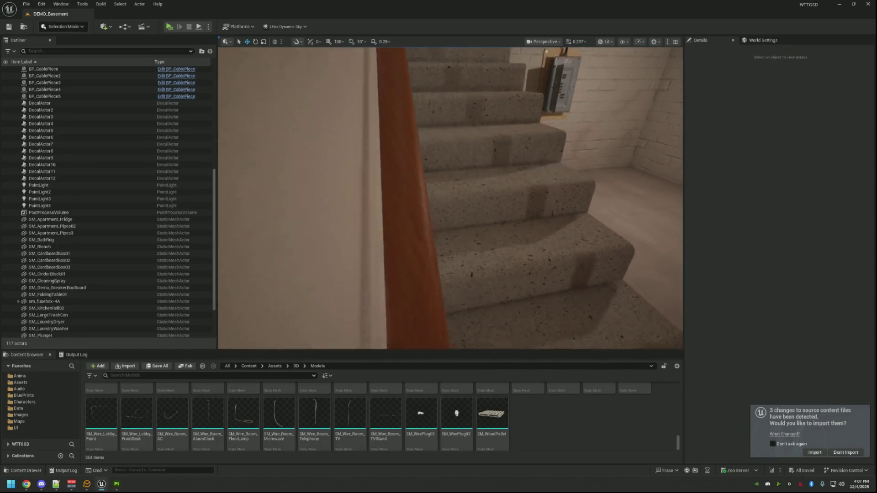
# Reimport the three changed concrete textures in Unreal, then return to Substance Painter.
pyautogui.click(814, 452)
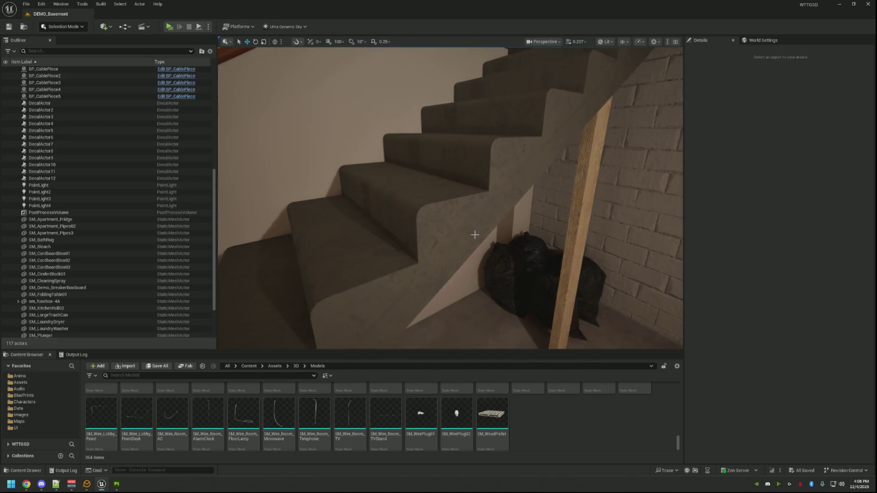
pyautogui.click(113, 485)
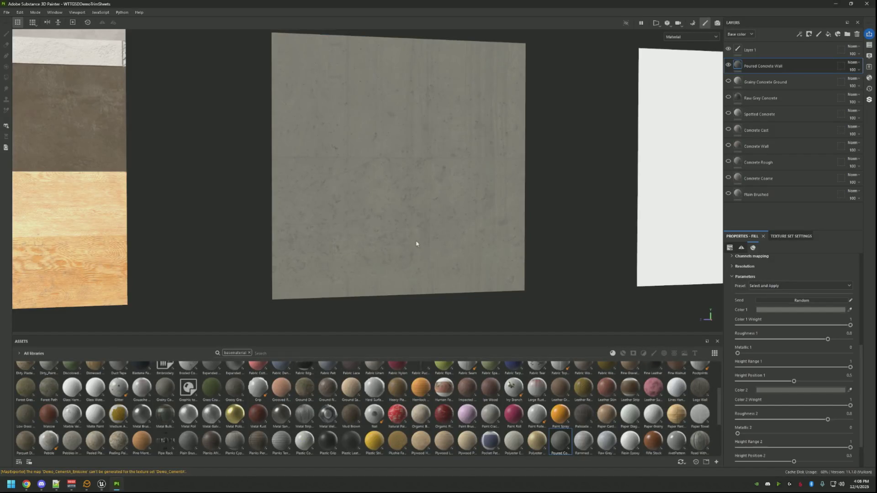
# Lighten Color 1 to a pale cyan-tinted grey and Color 2 to A3A3A3.
pyautogui.click(768, 310)
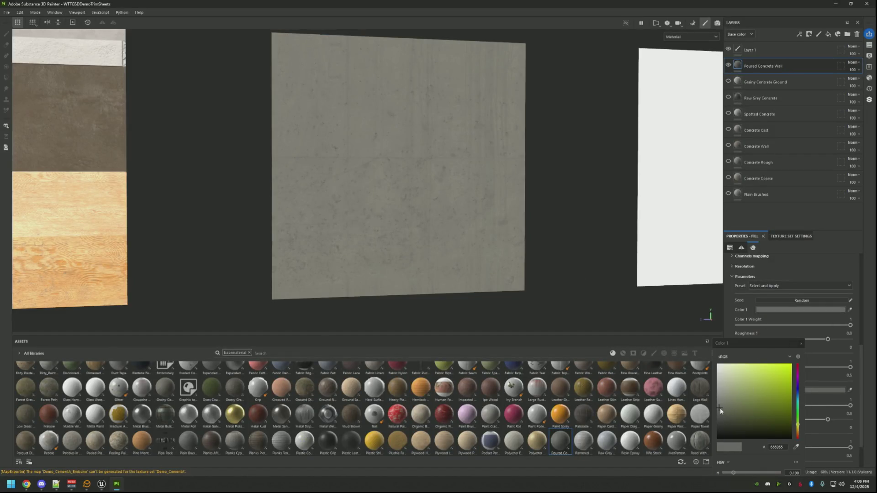
pyautogui.moveTo(798, 423)
pyautogui.mouseDown()
pyautogui.moveTo(797, 393)
pyautogui.moveTo(796, 401)
pyautogui.mouseUp()
pyautogui.moveTo(720, 408)
pyautogui.mouseDown()
pyautogui.moveTo(721, 387)
pyautogui.moveTo(720, 397)
pyautogui.mouseUp()
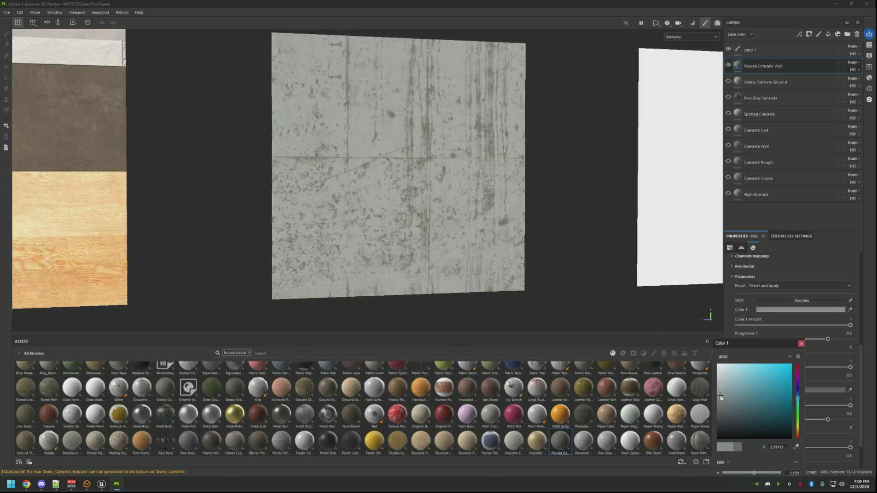
pyautogui.click(800, 343)
pyautogui.click(815, 391)
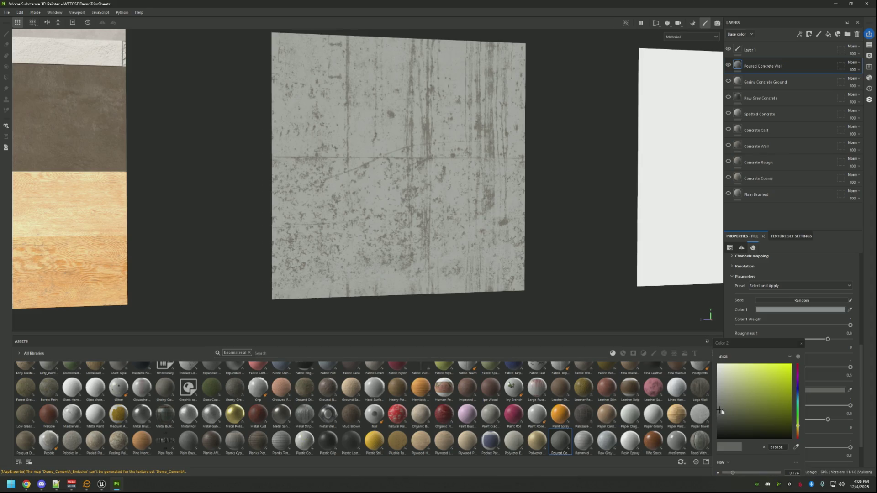
pyautogui.moveTo(713, 408)
pyautogui.mouseDown()
pyautogui.moveTo(713, 392)
pyautogui.moveTo(715, 401)
pyautogui.mouseUp()
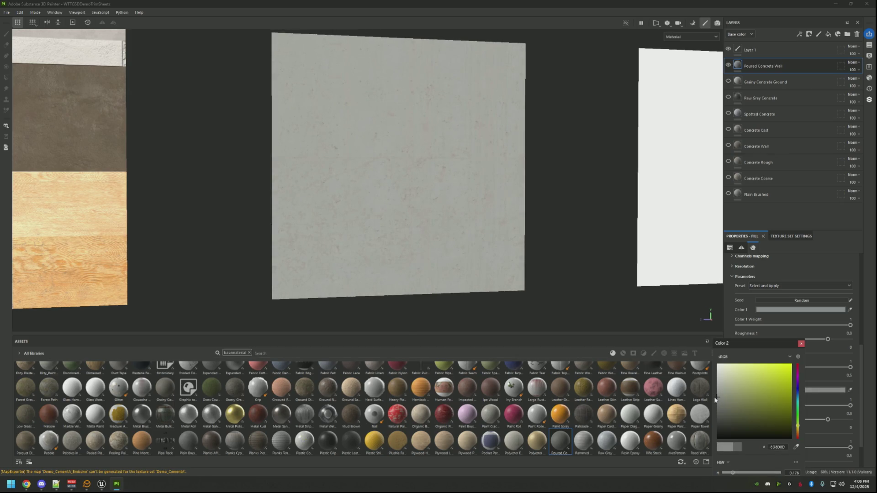
# Fine-tune Color 1 slightly lighter to 9A9C9C.
pyautogui.click(793, 310)
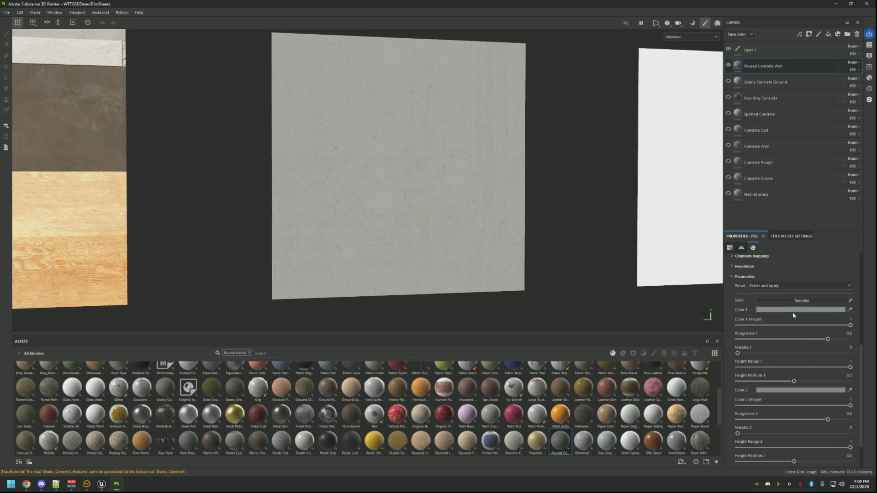
pyautogui.click(720, 397)
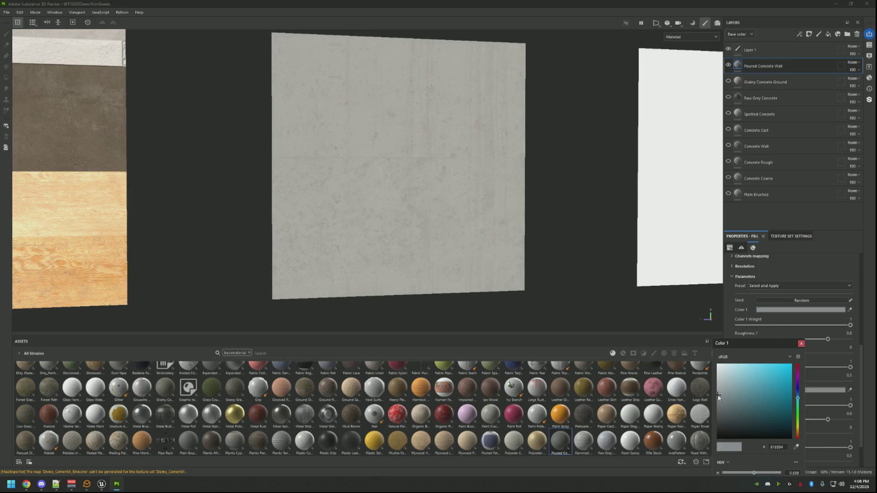
pyautogui.moveTo(718, 397); pyautogui.dragTo(718, 394)
pyautogui.click(800, 345)
# Export the updated concrete textures with Ctrl+Shift+E.
pyautogui.scroll(-3, 783, 347)
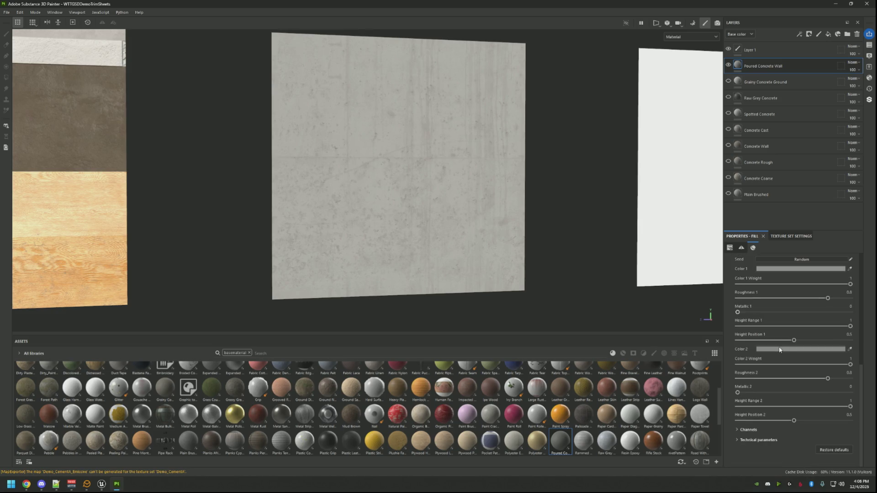
pyautogui.moveTo(450, 234)
pyautogui.mouseDown()
pyautogui.moveTo(413, 194)
pyautogui.moveTo(500, 238)
pyautogui.mouseUp()
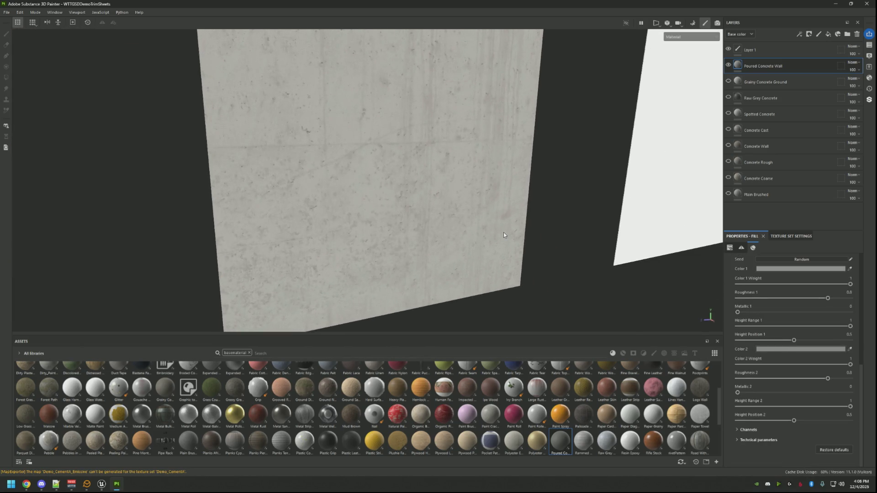
pyautogui.hotkey('ctrl', 'shift', 'e')
pyautogui.click(598, 358)
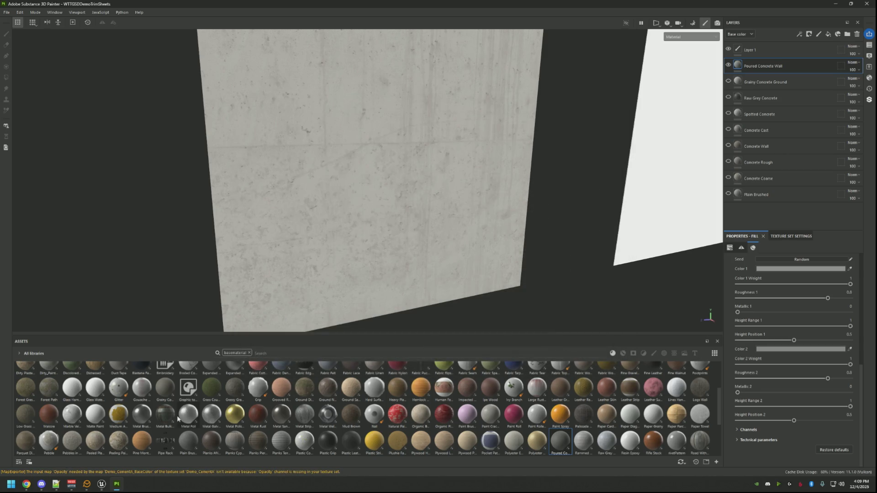
# In Unreal Editor, accept importing the changed source textures.
pyautogui.click(102, 484)
pyautogui.moveTo(459, 266); pyautogui.dragTo(460, 265)
pyautogui.click(815, 452)
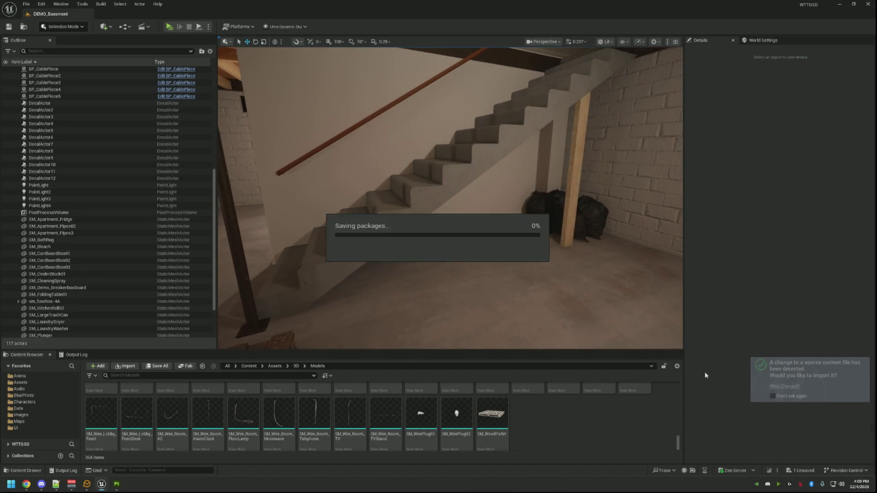
# Fly the Unreal viewport down the staircase to inspect the lighter reimported concrete.
pyautogui.moveTo(507, 201); pyautogui.dragTo(507, 201)
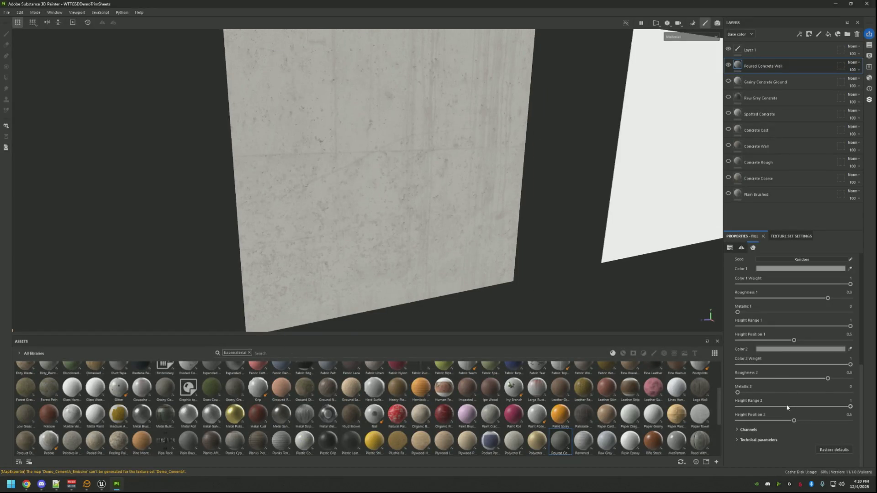
# Download Concrete Raw Used from the concrete results and layer it above Poured Concrete Wall.
pyautogui.scroll(3, 787, 408)
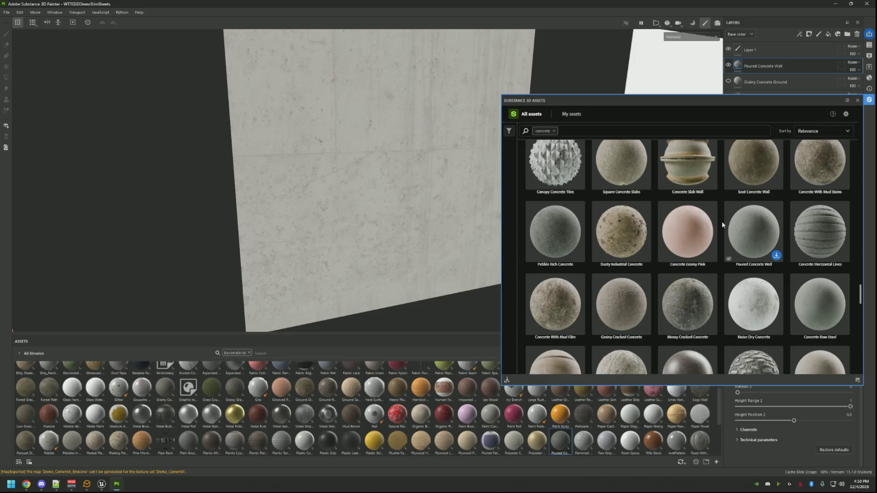
pyautogui.scroll(-2, 804, 245)
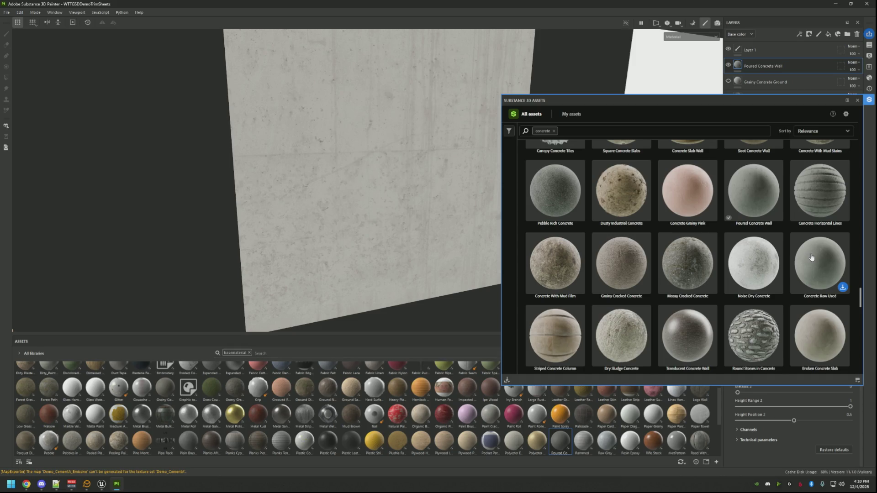
pyautogui.scroll(-2, 810, 258)
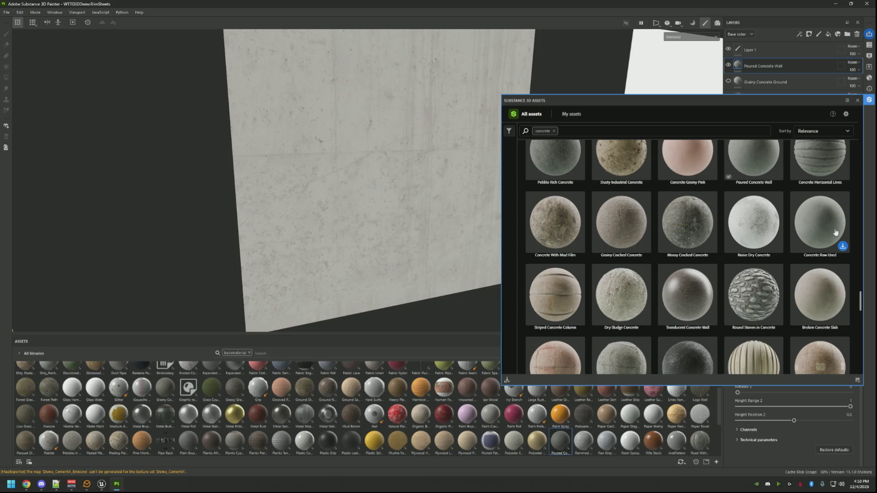
pyautogui.click(842, 247)
pyautogui.click(870, 100)
pyautogui.moveTo(241, 414)
pyautogui.mouseDown()
pyautogui.moveTo(557, 301)
pyautogui.moveTo(701, 204)
pyautogui.moveTo(782, 45)
pyautogui.moveTo(782, 60)
pyautogui.mouseUp()
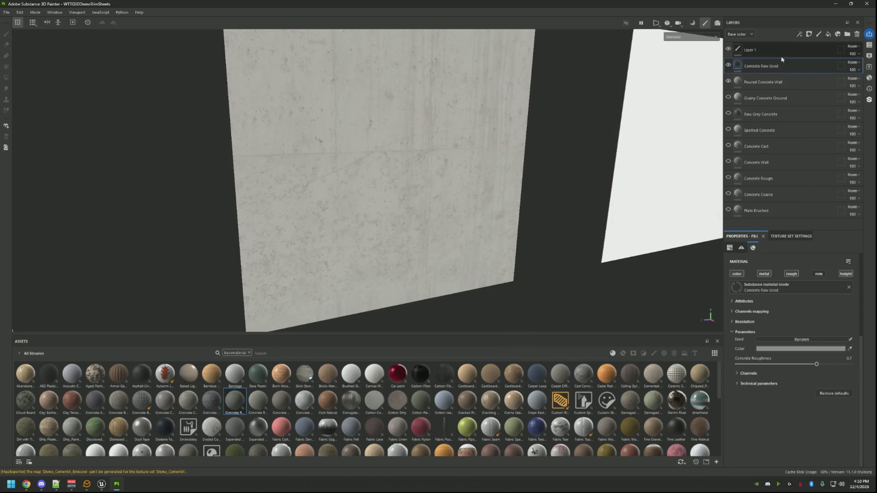
pyautogui.moveTo(431, 147)
pyautogui.mouseDown()
pyautogui.moveTo(348, 102)
pyautogui.moveTo(417, 141)
pyautogui.moveTo(442, 136)
pyautogui.moveTo(419, 143)
pyautogui.moveTo(427, 151)
pyautogui.moveTo(627, 206)
pyautogui.mouseUp()
# Set the Concrete Raw Used colour to neutral grey 999999.
pyautogui.click(794, 349)
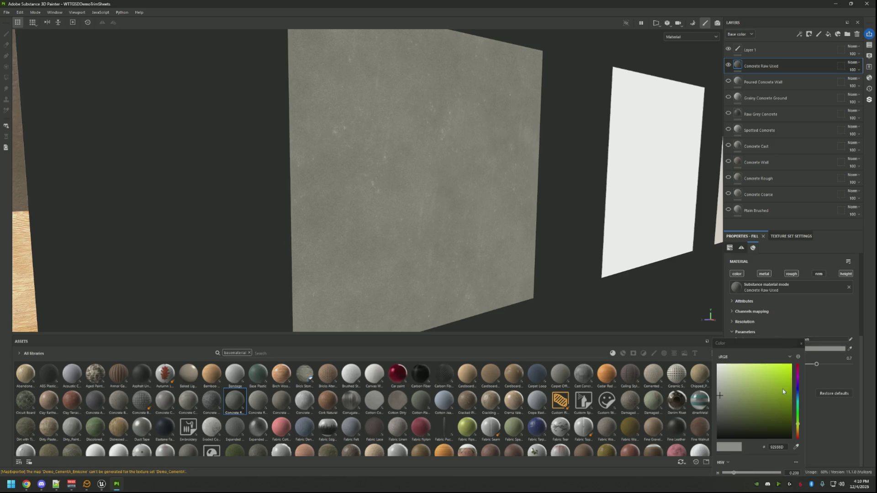
pyautogui.click(719, 396)
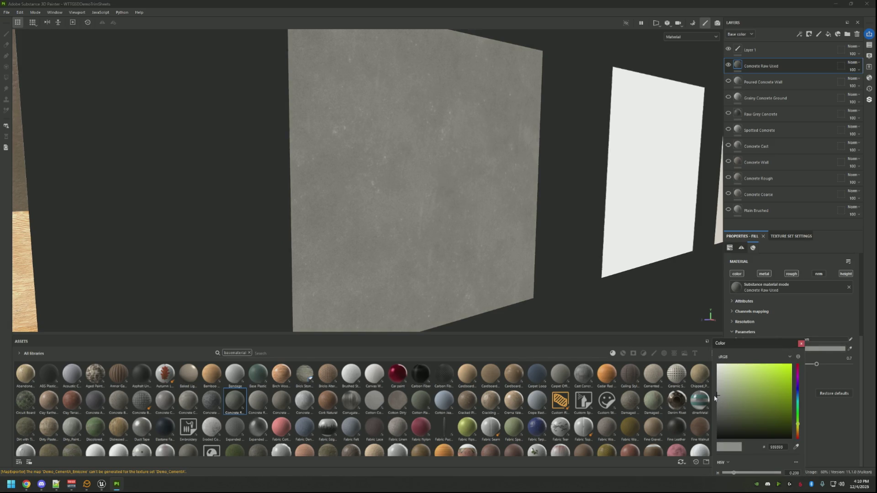
pyautogui.moveTo(713, 393); pyautogui.dragTo(712, 393)
pyautogui.click(802, 344)
# Export the textures and import the changed sources in Unreal Editor.
pyautogui.press('f')
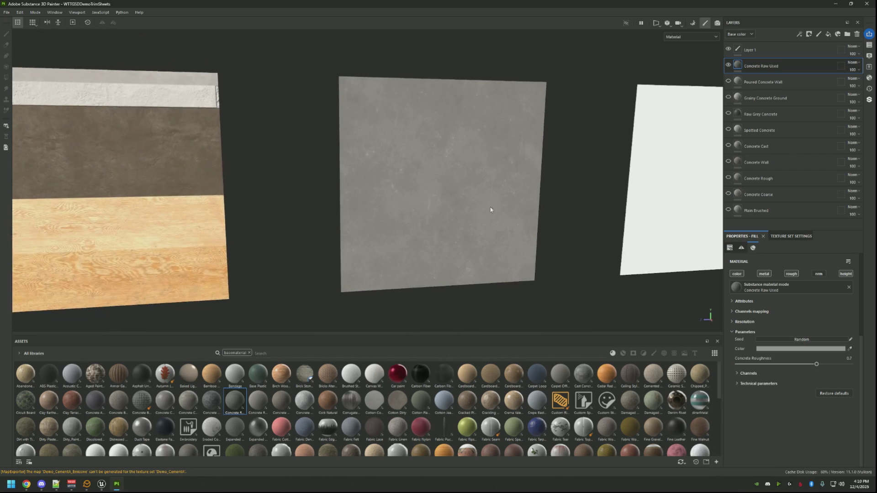
pyautogui.hotkey('ctrl', 'shift', 'e')
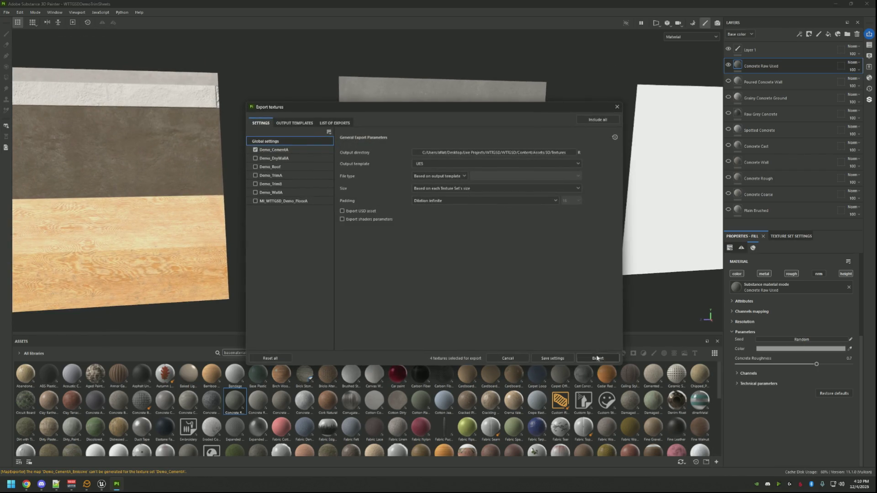
pyautogui.click(597, 358)
pyautogui.scroll(3, 430, 235)
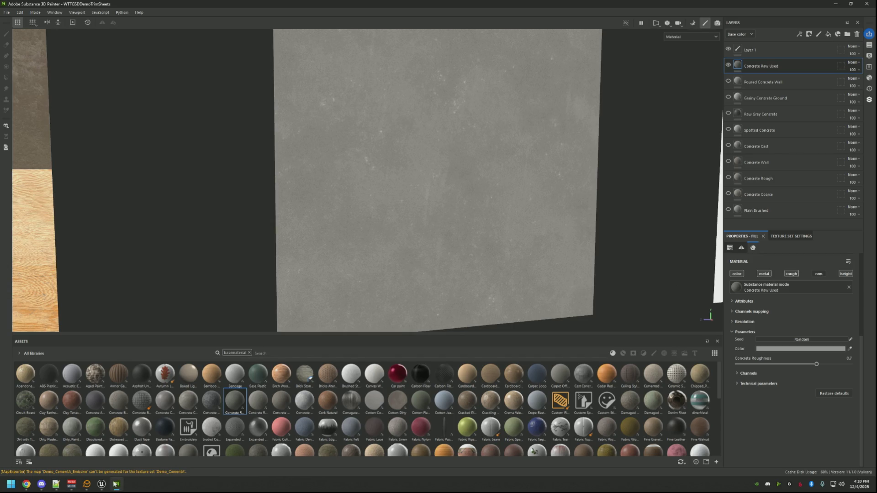
pyautogui.click(101, 484)
pyautogui.click(814, 453)
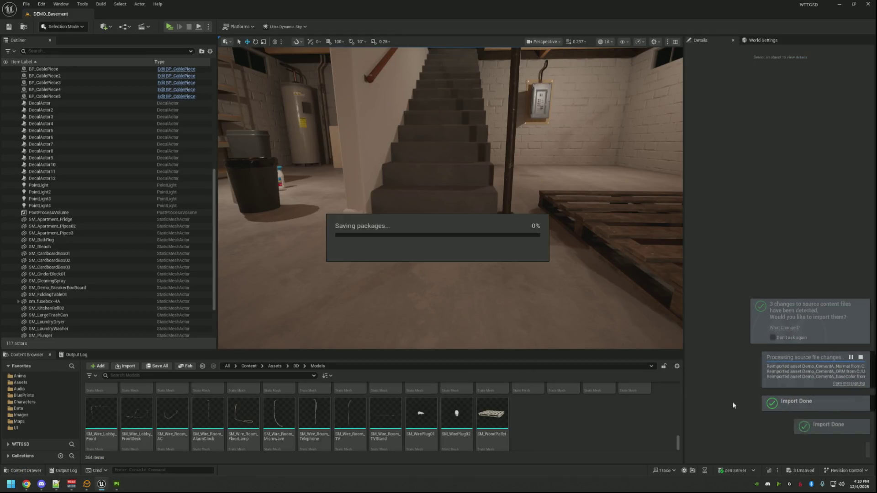
# Turn the Unreal viewport to look down the stairs at the grey 999999 concrete.
pyautogui.moveTo(433, 199)
pyautogui.mouseDown()
pyautogui.moveTo(424, 204)
pyautogui.moveTo(446, 192)
pyautogui.moveTo(421, 192)
pyautogui.moveTo(429, 178)
pyautogui.mouseUp()
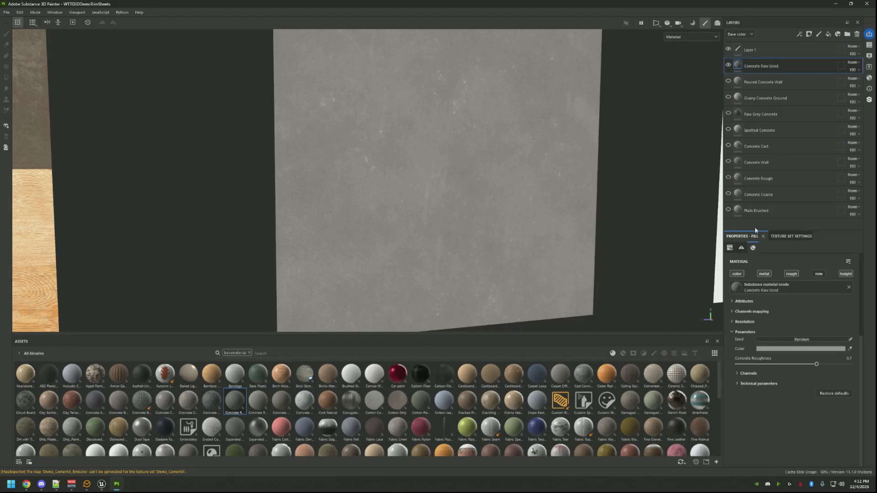
# Lighten the Concrete Raw Used colour to C4C4C4.
pyautogui.click(771, 350)
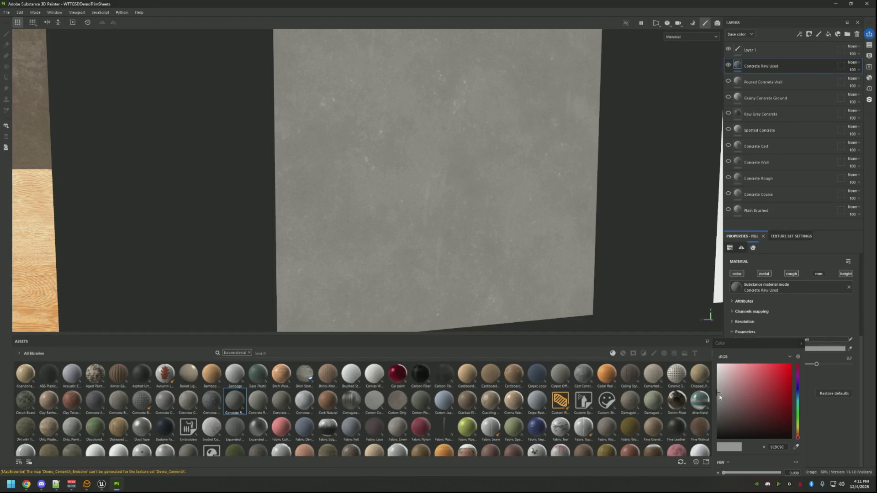
pyautogui.moveTo(719, 396); pyautogui.dragTo(714, 380)
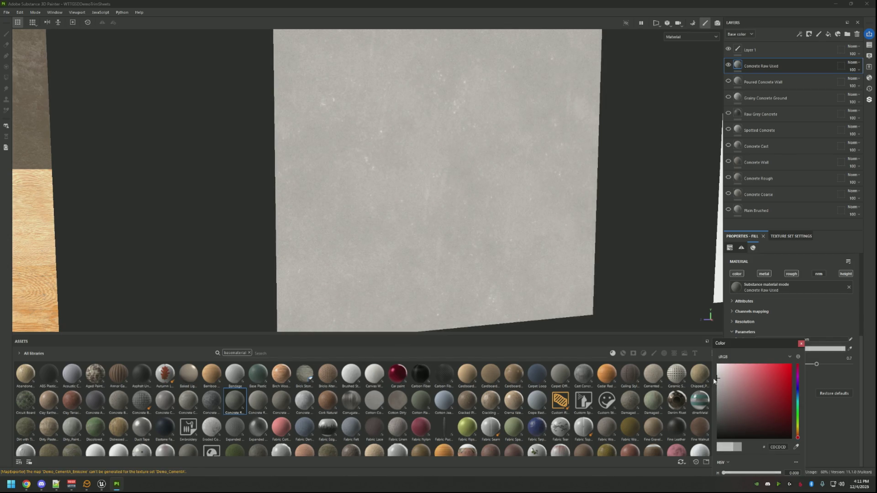
pyautogui.click(801, 343)
pyautogui.moveTo(656, 274)
pyautogui.mouseDown()
pyautogui.moveTo(554, 215)
pyautogui.moveTo(571, 219)
pyautogui.mouseUp()
# Export the textures and view the lighter concrete on the Unreal basement stairs.
pyautogui.hotkey('ctrl', 'shift', 'e')
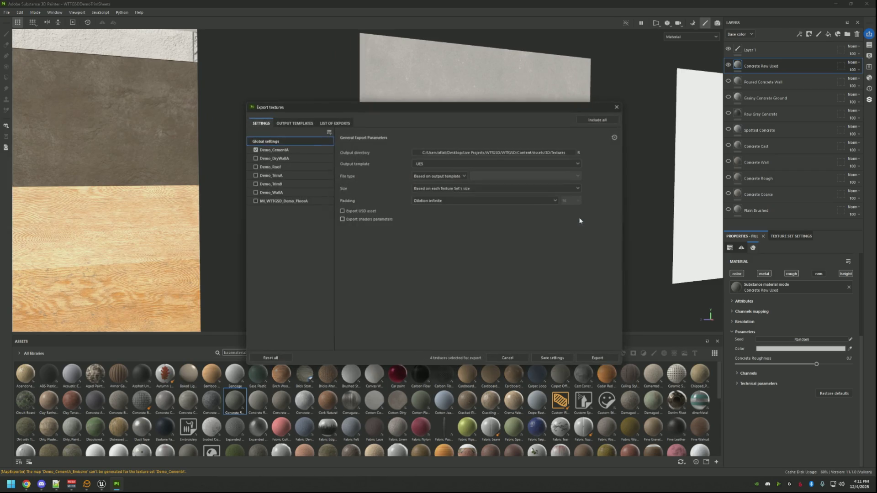
pyautogui.click(597, 357)
pyautogui.click(507, 358)
pyautogui.click(101, 484)
pyautogui.moveTo(463, 257); pyautogui.dragTo(463, 257)
pyautogui.moveTo(457, 220); pyautogui.dragTo(457, 220)
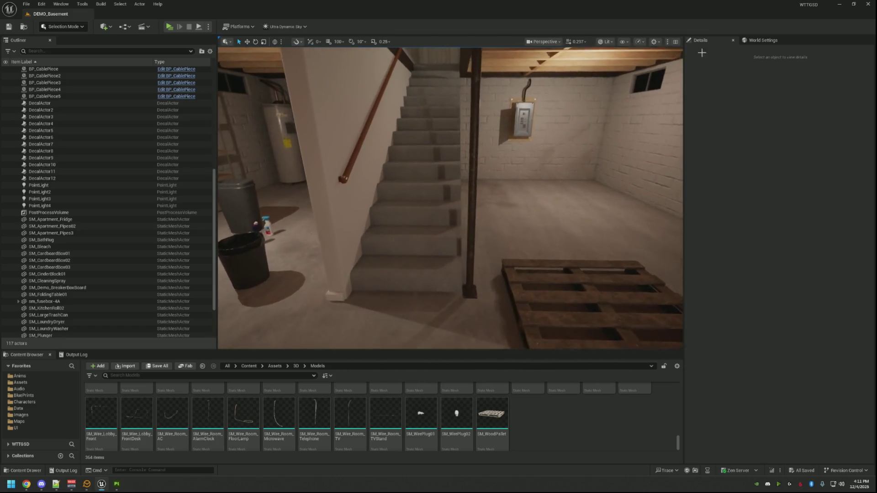
pyautogui.click(26, 484)
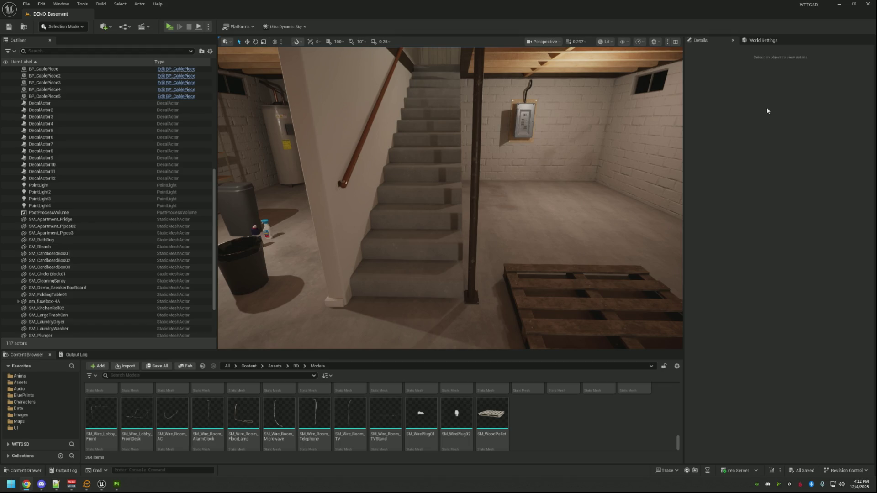
# Fly around the basement stairs from several angles, then bring Substance Painter forward.
pyautogui.moveTo(451, 197)
pyautogui.mouseDown()
pyautogui.moveTo(442, 151)
pyautogui.moveTo(544, 159)
pyautogui.moveTo(475, 185)
pyautogui.moveTo(441, 174)
pyautogui.moveTo(417, 189)
pyautogui.moveTo(406, 176)
pyautogui.mouseUp()
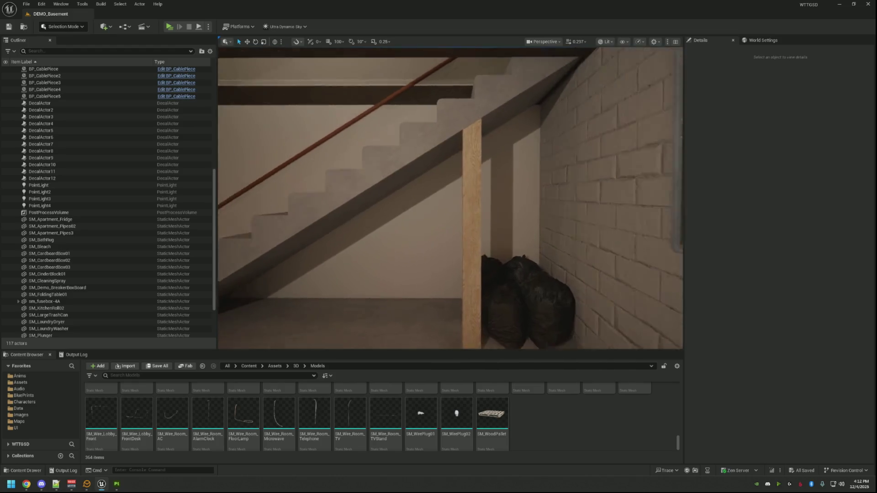
pyautogui.press('s')
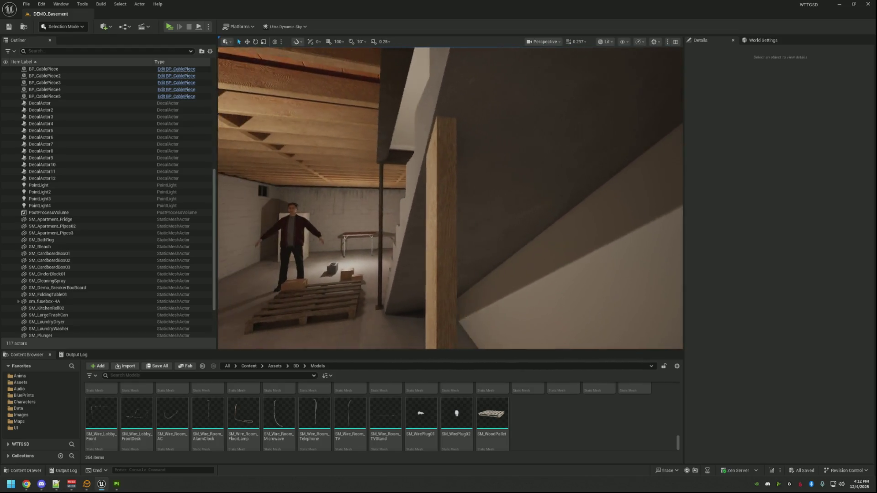
pyautogui.press('w')
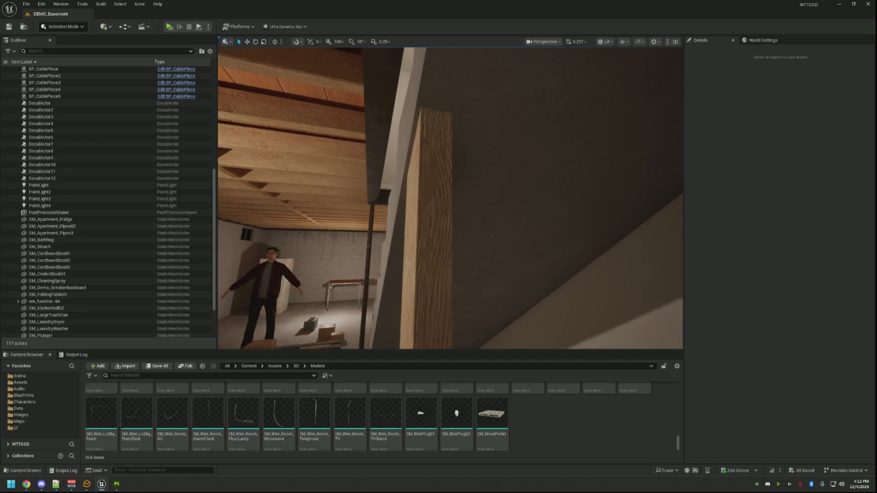
pyautogui.press('s')
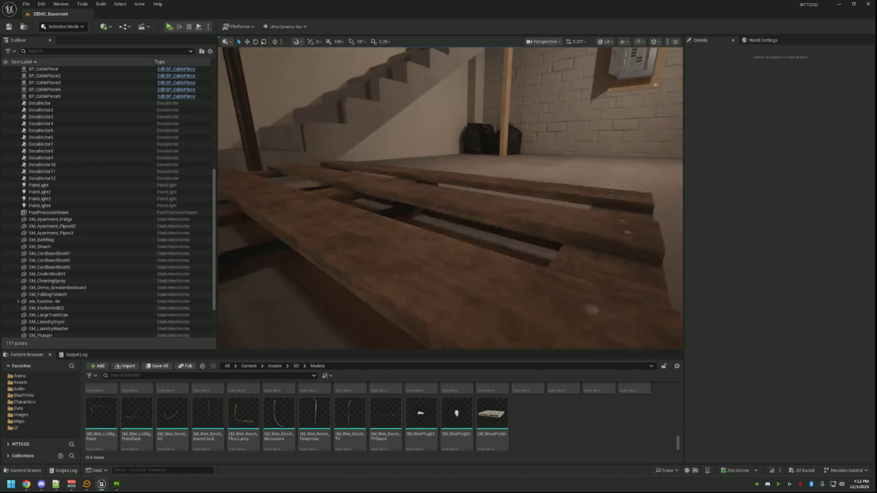
pyautogui.press('d')
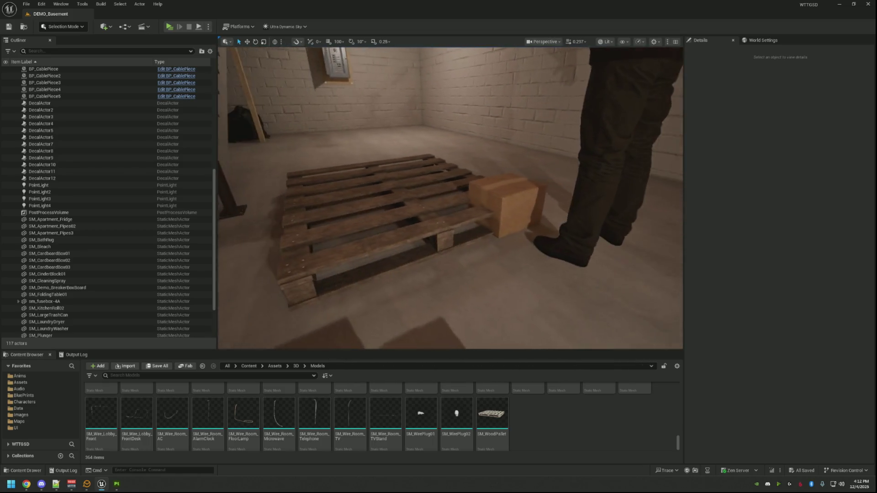
pyautogui.press('w')
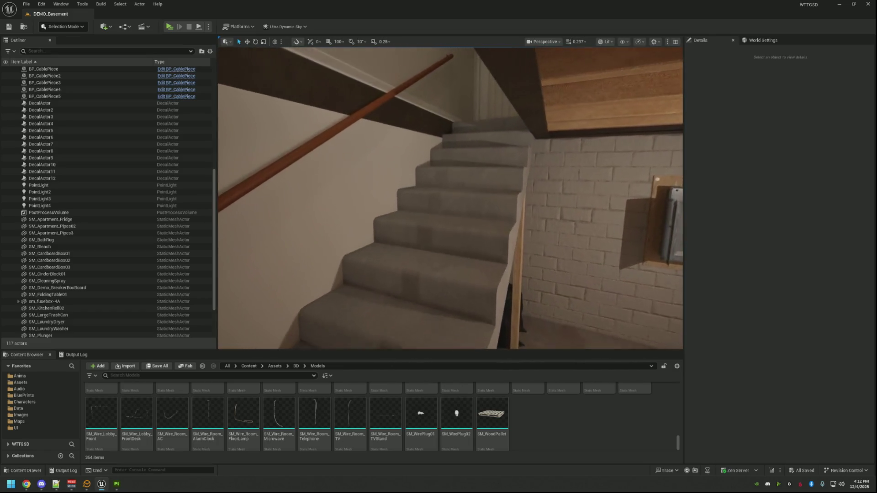
pyautogui.press('s')
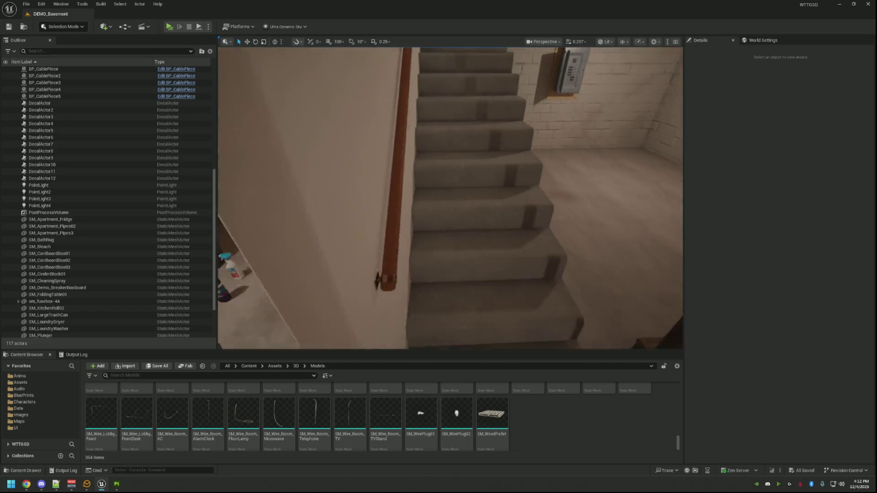
pyautogui.press('s')
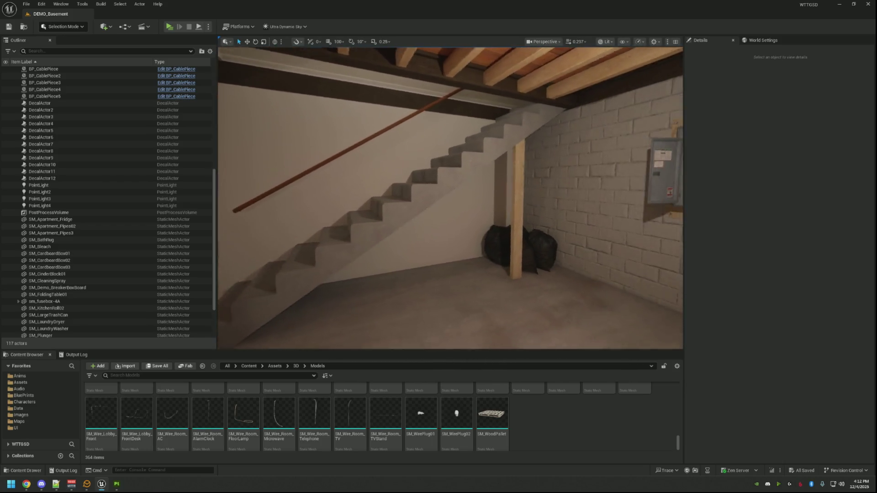
pyautogui.click(117, 484)
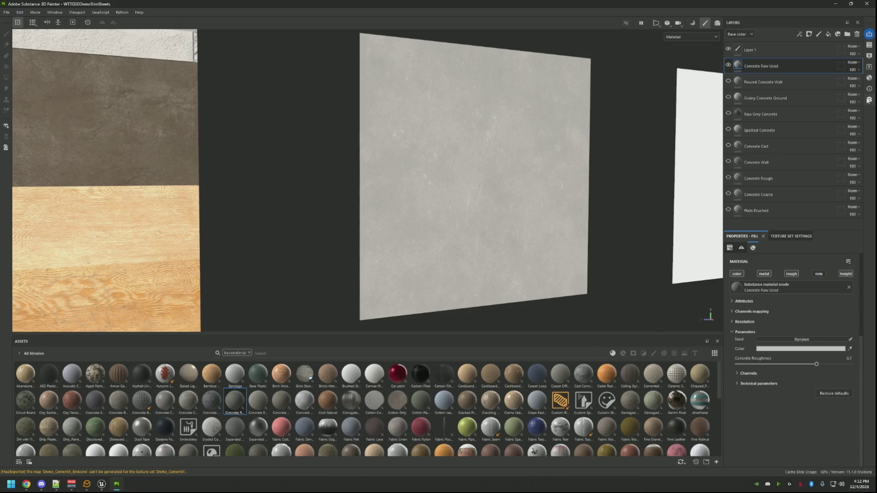
# Open the Substance 3D Assets library and browse the concrete material results.
pyautogui.click(869, 99)
pyautogui.moveTo(680, 203)
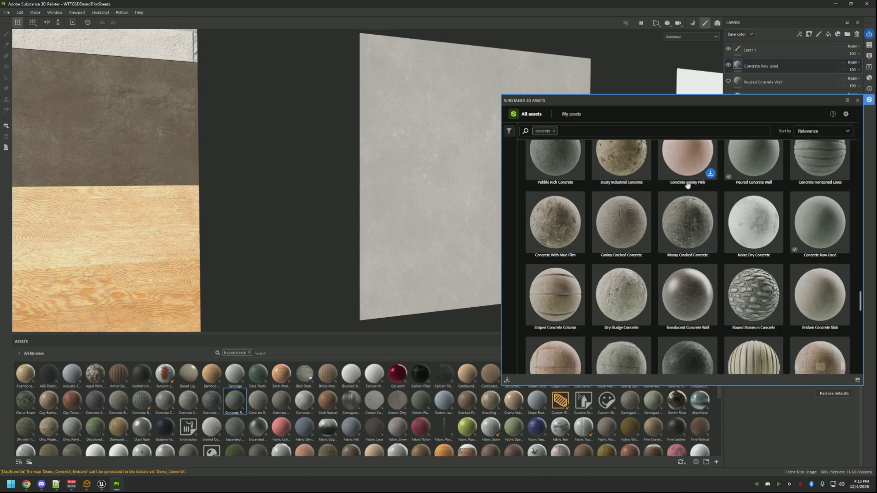
pyautogui.scroll(-1, 718, 243)
pyautogui.moveTo(755, 205)
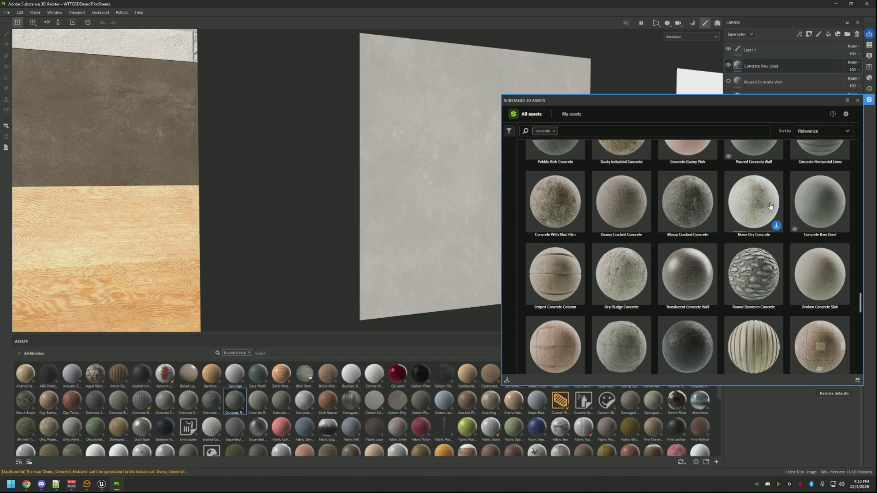
pyautogui.scroll(-5, 748, 209)
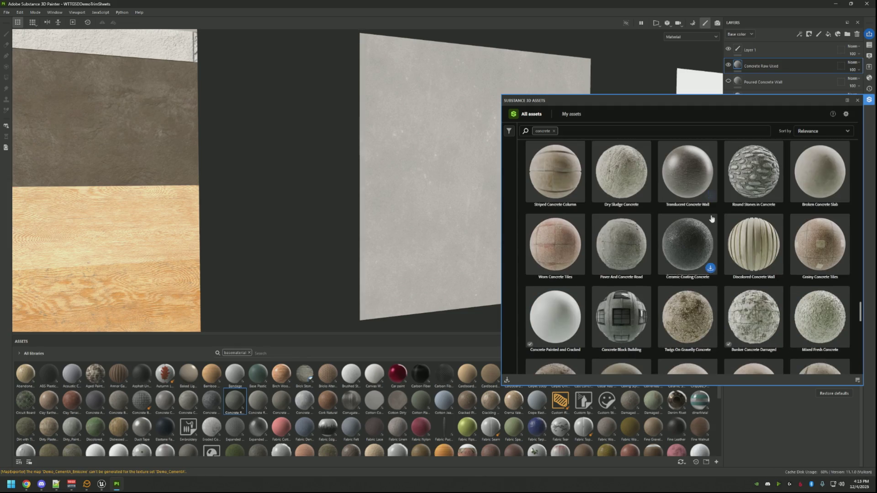
pyautogui.scroll(-2, 722, 213)
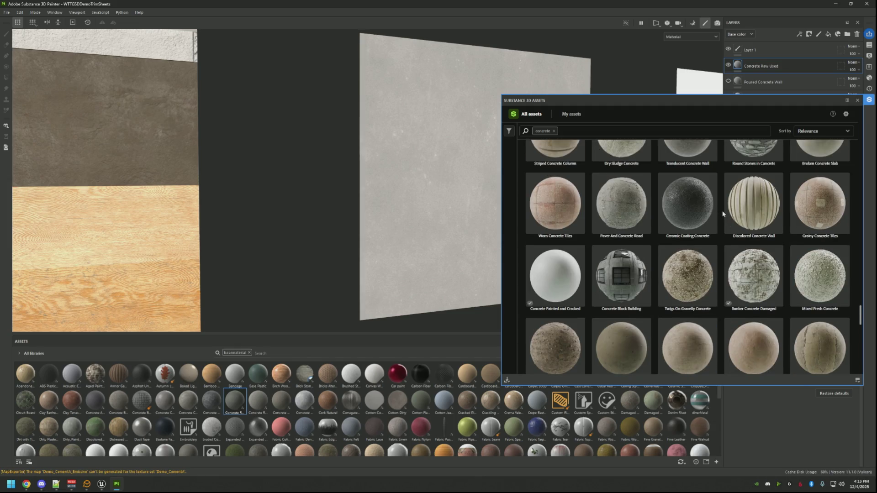
pyautogui.scroll(-2, 722, 213)
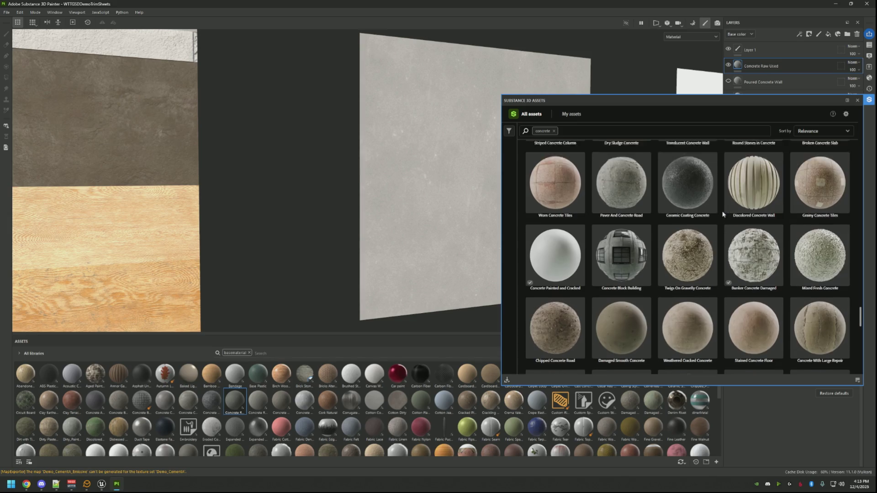
pyautogui.scroll(-6, 722, 214)
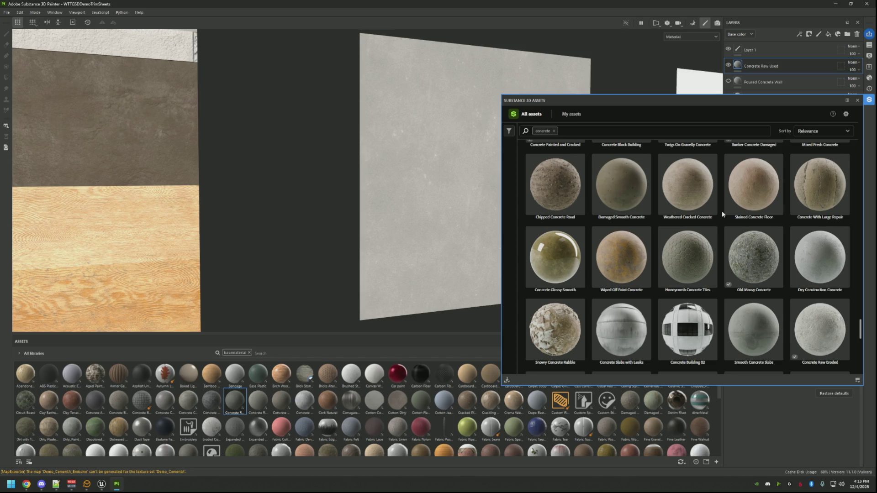
pyautogui.scroll(-4, 721, 212)
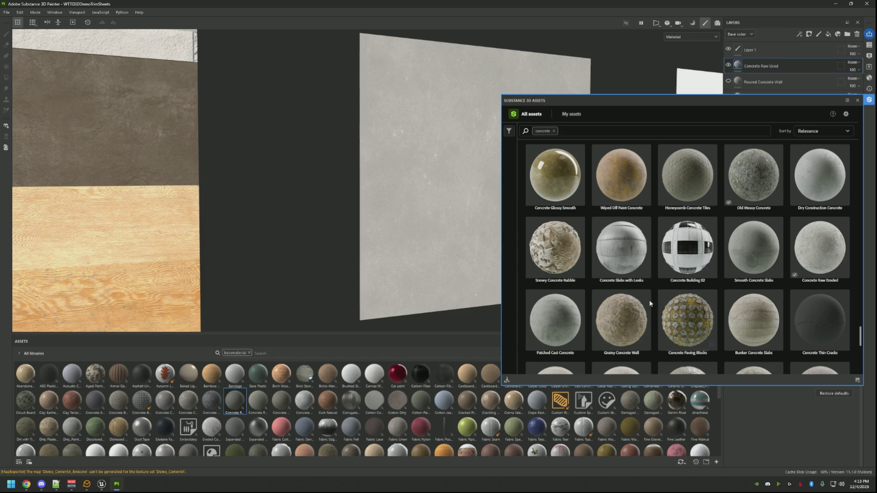
pyautogui.moveTo(576, 312)
pyautogui.moveTo(800, 312)
pyautogui.scroll(1, 829, 315)
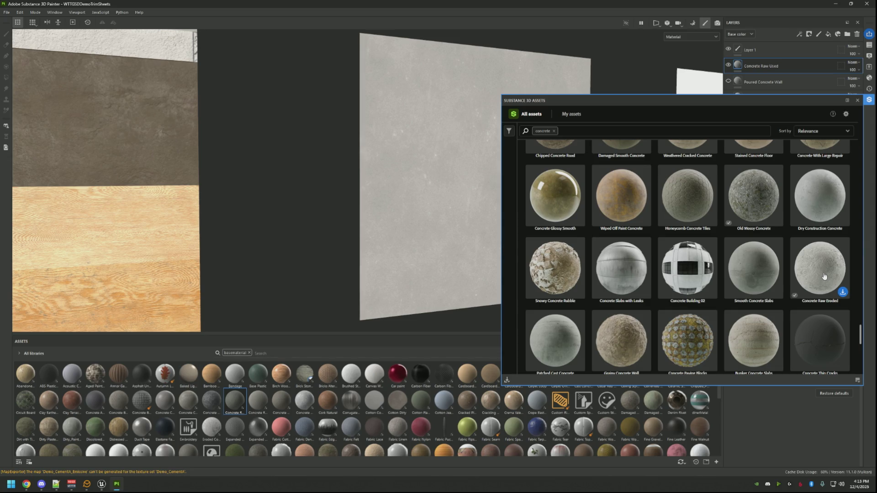
pyautogui.moveTo(830, 197)
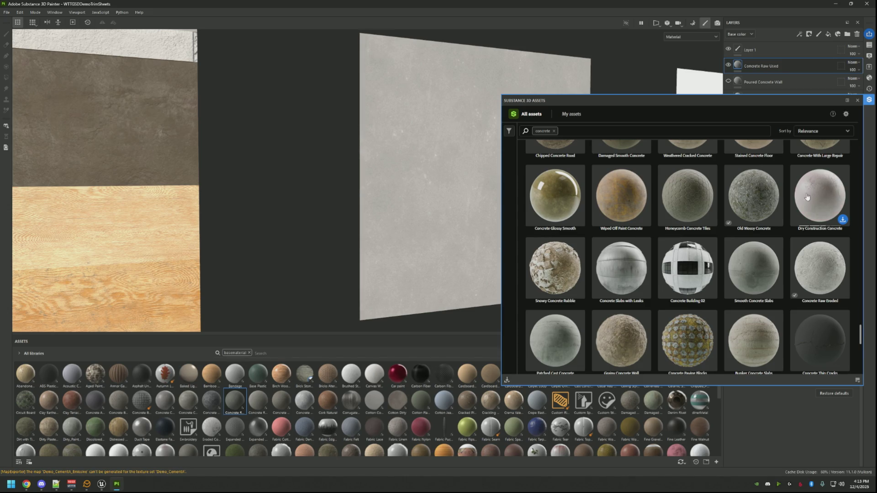
# Scroll further, download Light Damaged Concrete Floor, and close the library.
pyautogui.scroll(-5, 793, 198)
pyautogui.scroll(-2, 794, 198)
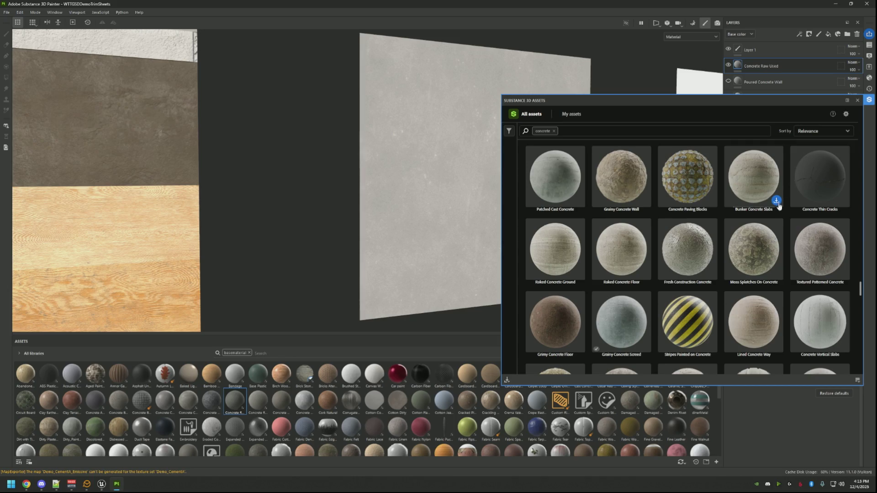
pyautogui.scroll(-2, 780, 209)
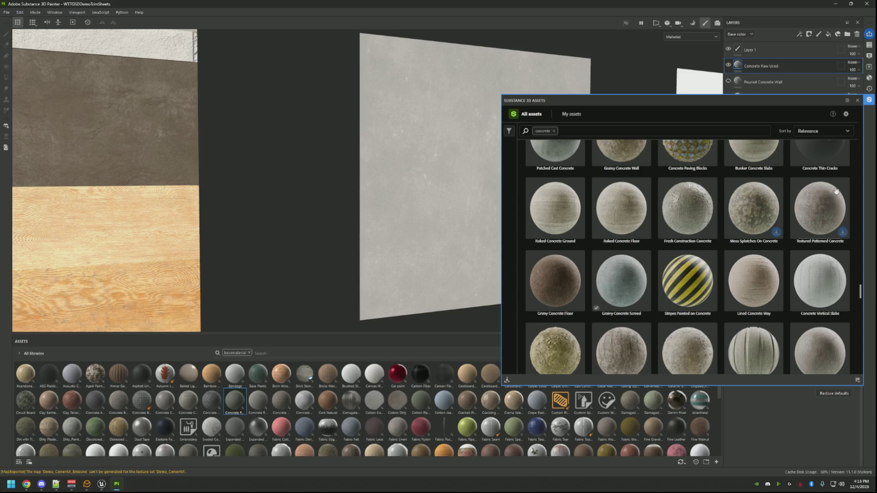
pyautogui.scroll(-1, 797, 208)
pyautogui.scroll(-1, 793, 221)
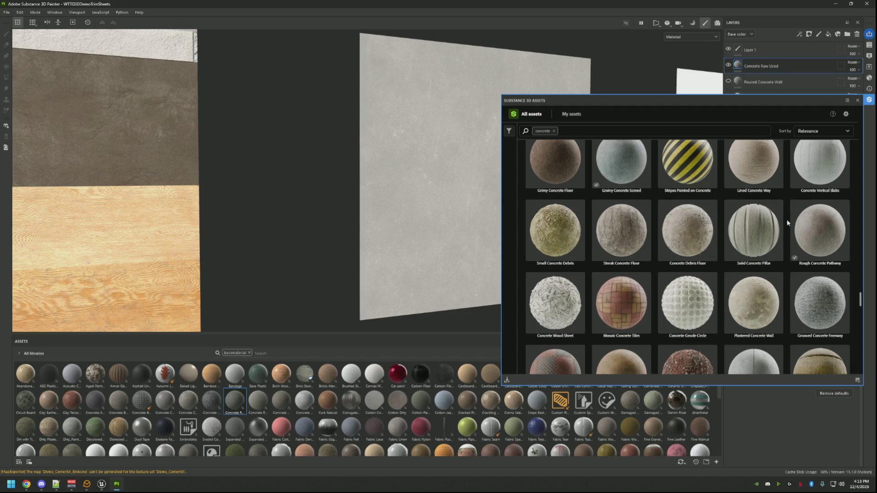
pyautogui.scroll(-1, 786, 221)
pyautogui.scroll(-1, 790, 215)
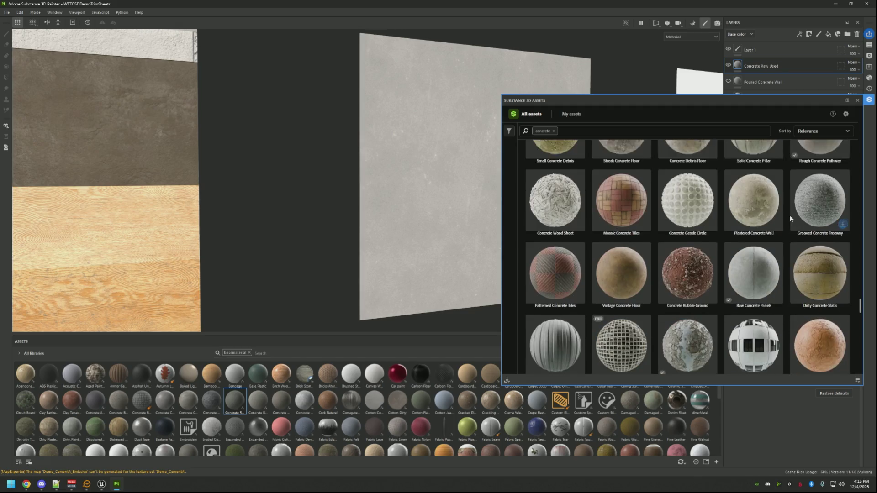
pyautogui.scroll(-1, 789, 215)
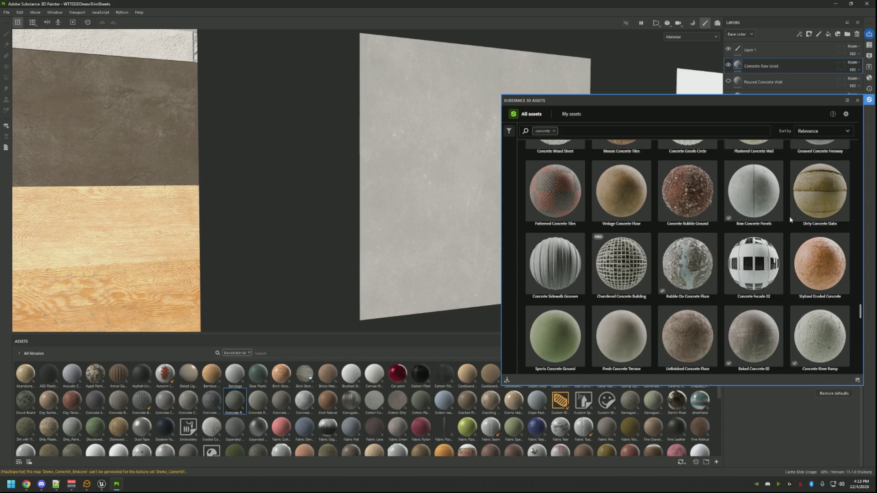
pyautogui.scroll(-2, 789, 215)
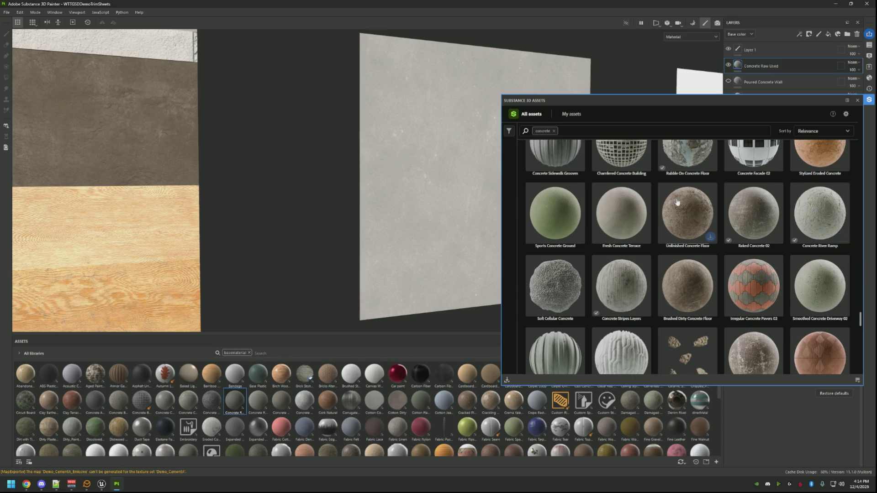
pyautogui.scroll(-2, 641, 219)
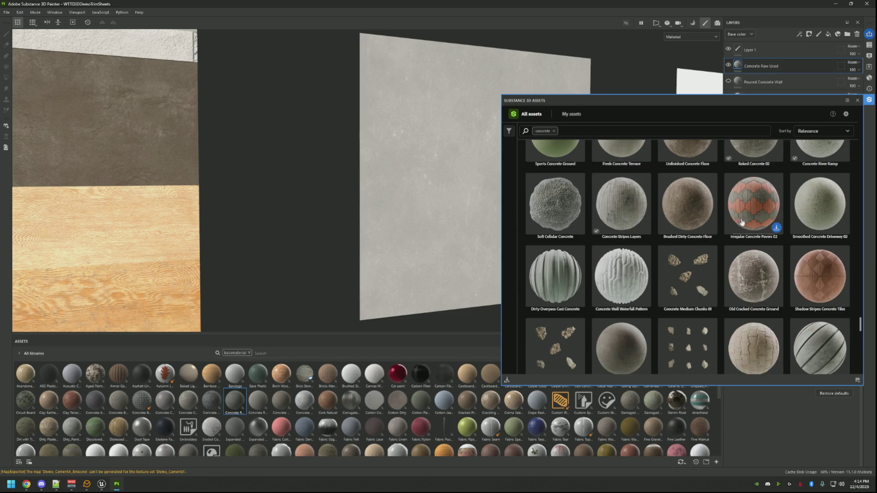
pyautogui.scroll(-2, 723, 242)
pyautogui.scroll(-5, 723, 244)
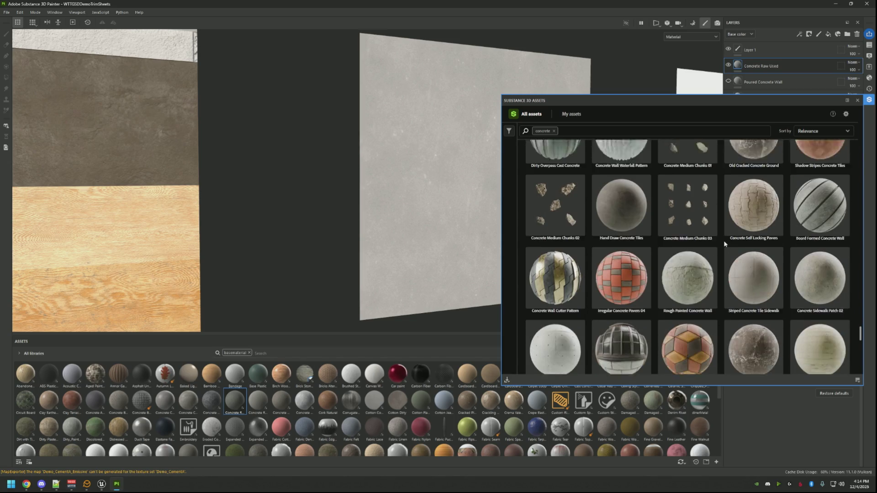
pyautogui.scroll(-1, 724, 240)
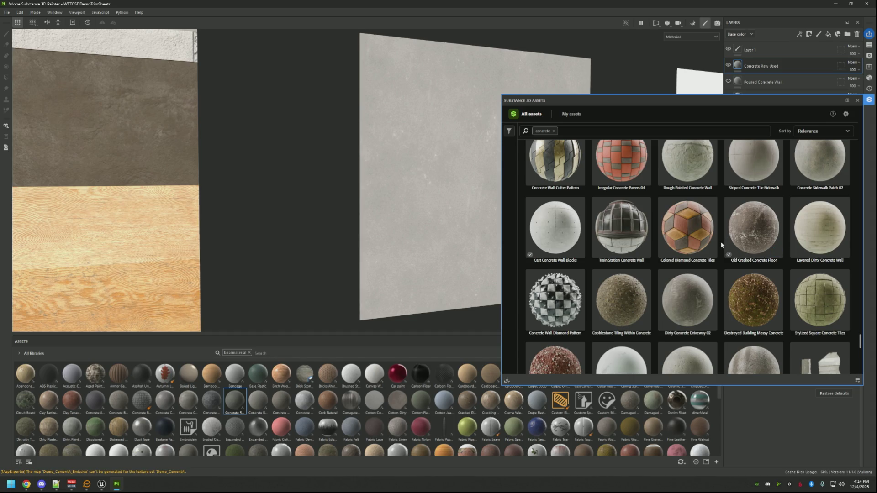
pyautogui.scroll(-3, 721, 243)
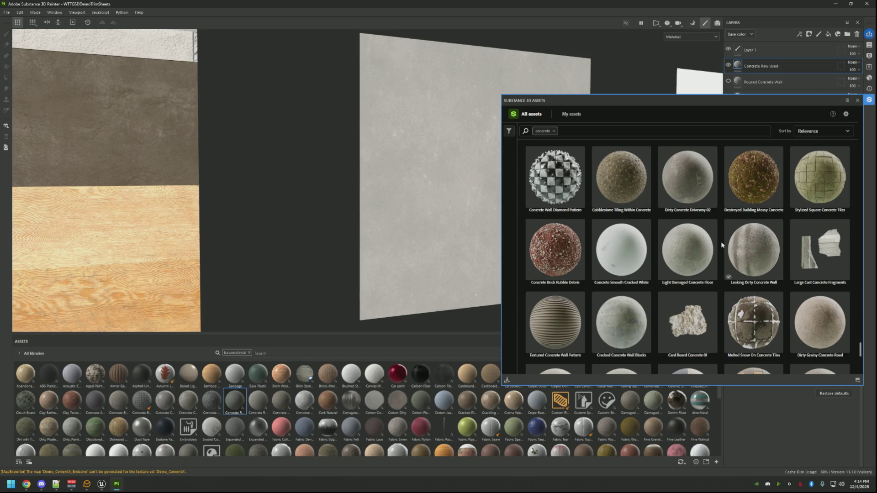
pyautogui.moveTo(701, 245)
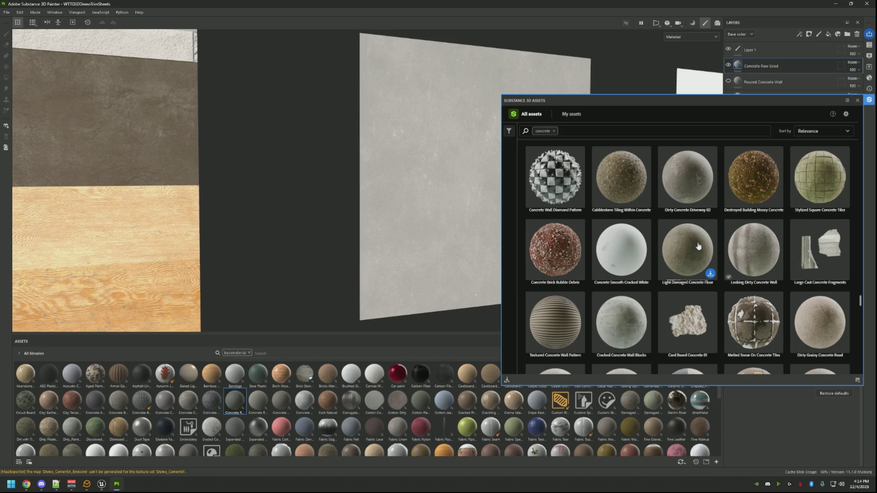
pyautogui.moveTo(731, 238)
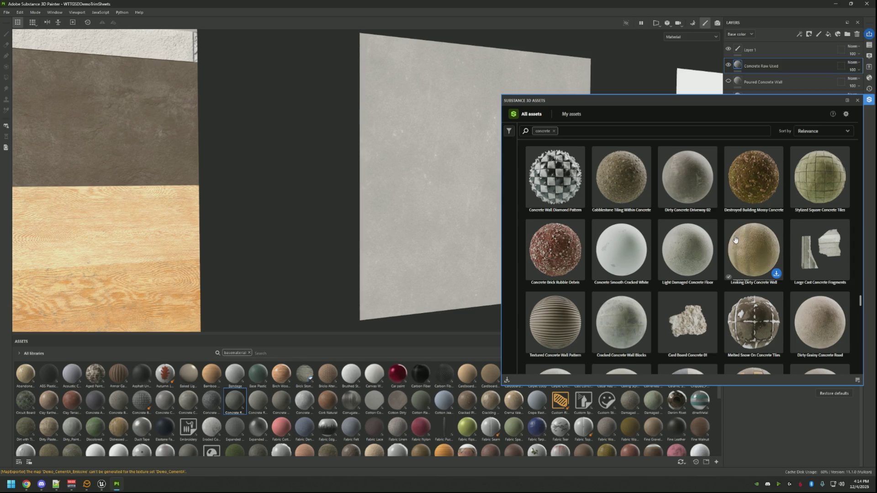
pyautogui.scroll(-2, 703, 236)
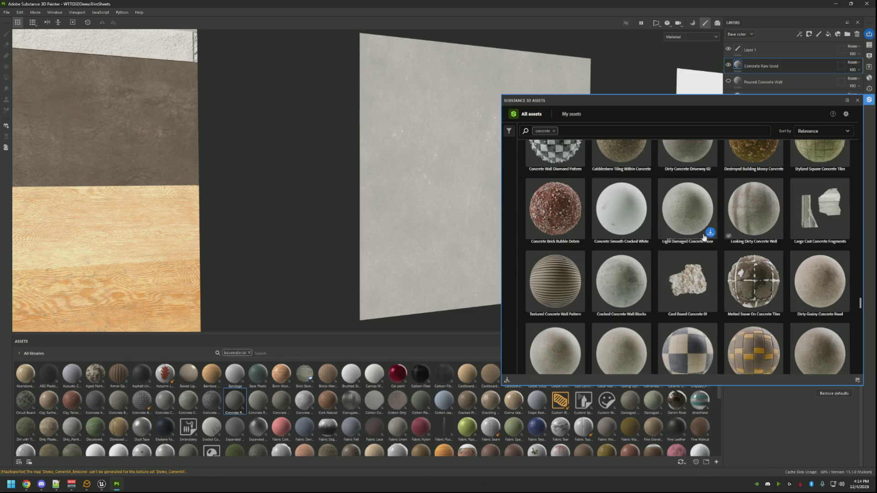
pyautogui.scroll(1, 704, 237)
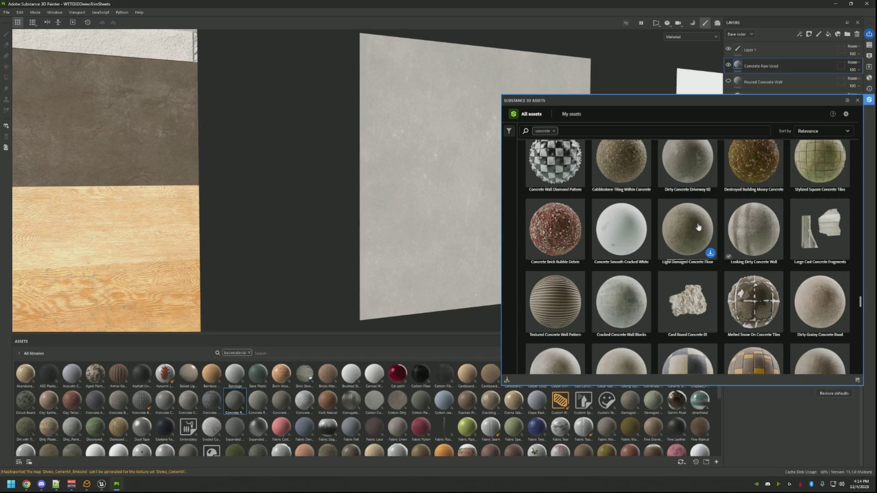
pyautogui.click(711, 254)
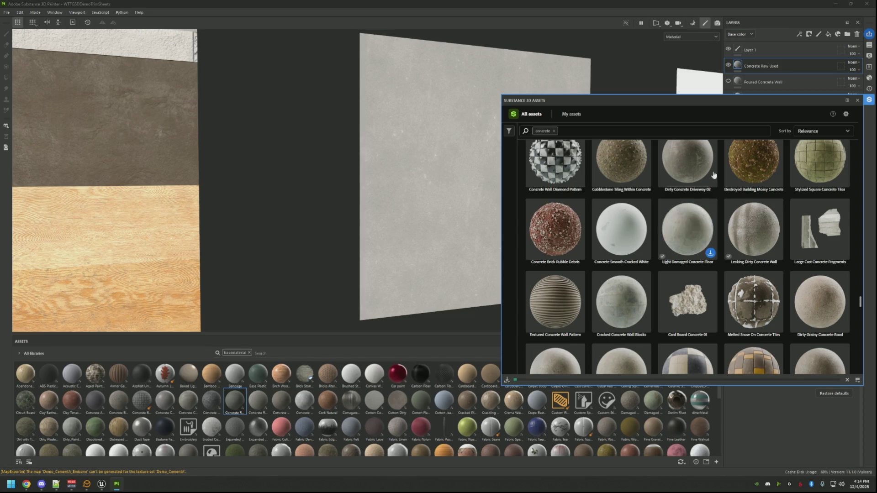
pyautogui.click(868, 100)
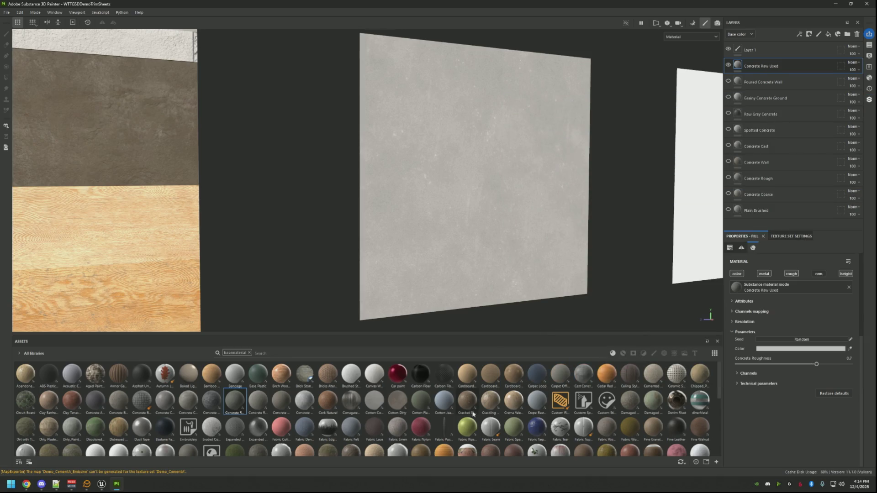
# Search the shelf for 'light' and add Light Damaged Concrete Floor as a fill layer.
pyautogui.scroll(-10, 469, 401)
pyautogui.scroll(3, 457, 393)
pyautogui.scroll(-3, 442, 380)
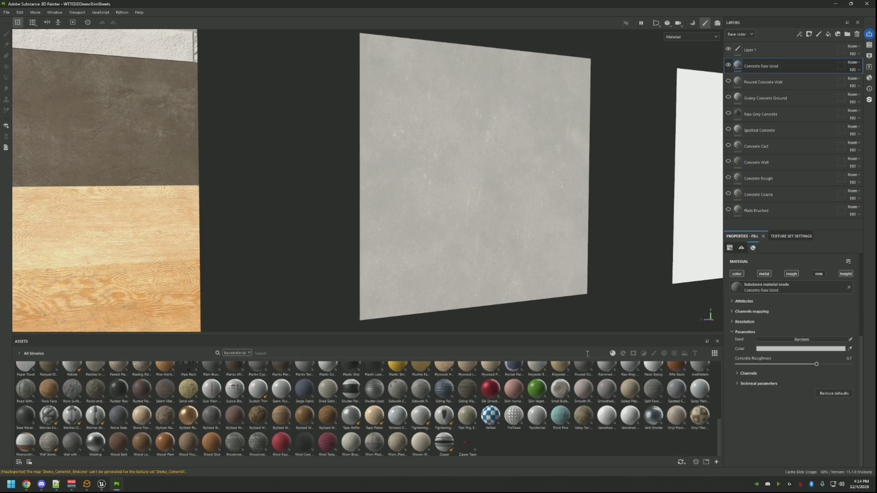
pyautogui.click(326, 353)
pyautogui.write('light')
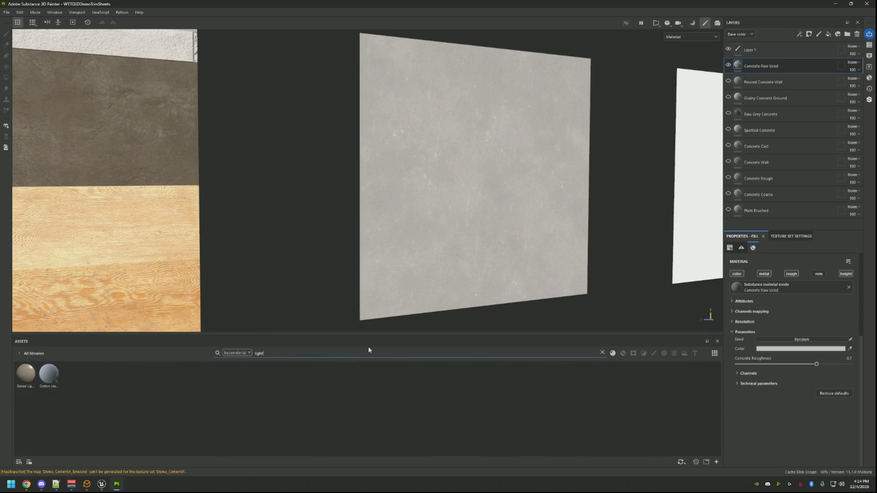
pyautogui.press('BackSpace')
pyautogui.press('BackSpace')
pyautogui.press('BackSpace')
pyautogui.press('BackSpace')
pyautogui.press('BackSpace')
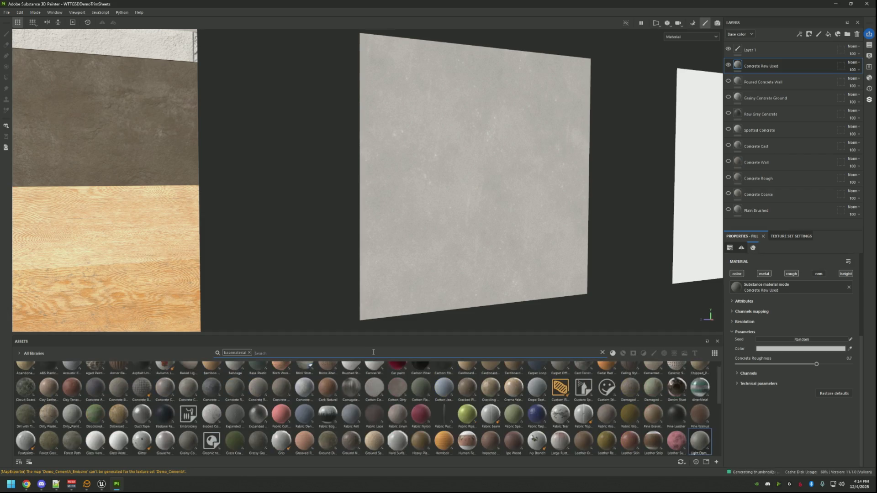
pyautogui.moveTo(703, 439)
pyautogui.mouseDown()
pyautogui.moveTo(756, 315)
pyautogui.moveTo(794, 64)
pyautogui.moveTo(785, 60)
pyautogui.mouseUp()
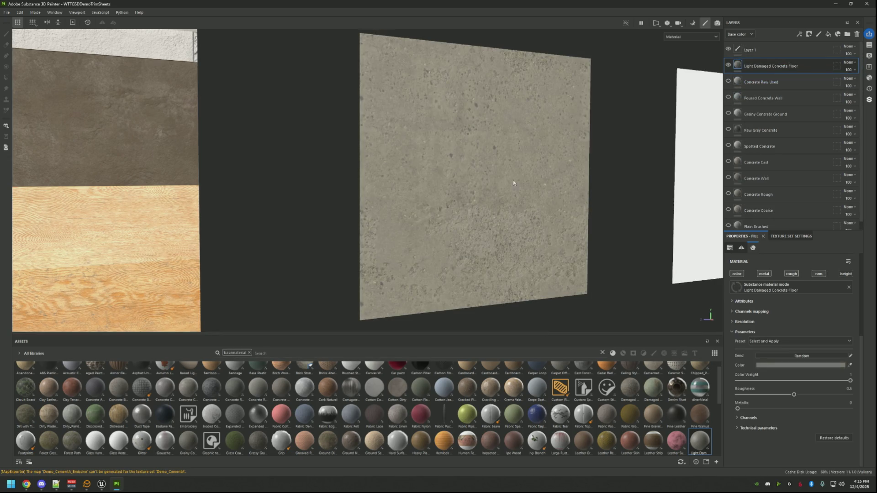
# Lighten the Light Damaged Concrete Floor colour to a pale grey.
pyautogui.moveTo(513, 180); pyautogui.dragTo(455, 201)
pyautogui.scroll(3, 488, 226)
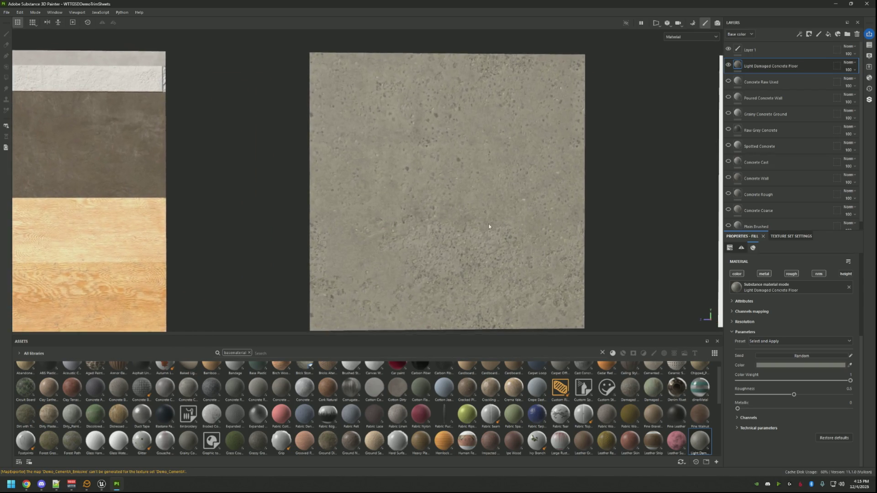
pyautogui.moveTo(488, 226); pyautogui.dragTo(601, 264)
pyautogui.scroll(5, 772, 309)
pyautogui.scroll(-5, 782, 318)
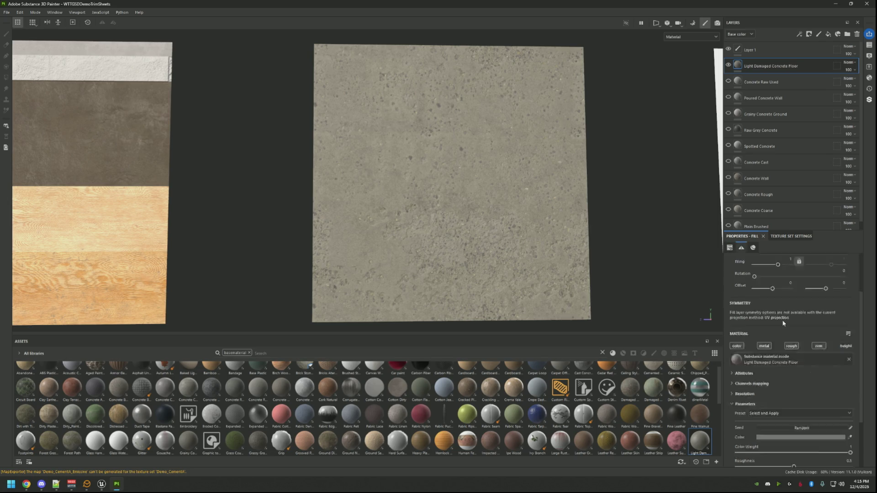
pyautogui.click(792, 365)
pyautogui.moveTo(719, 384); pyautogui.dragTo(703, 386)
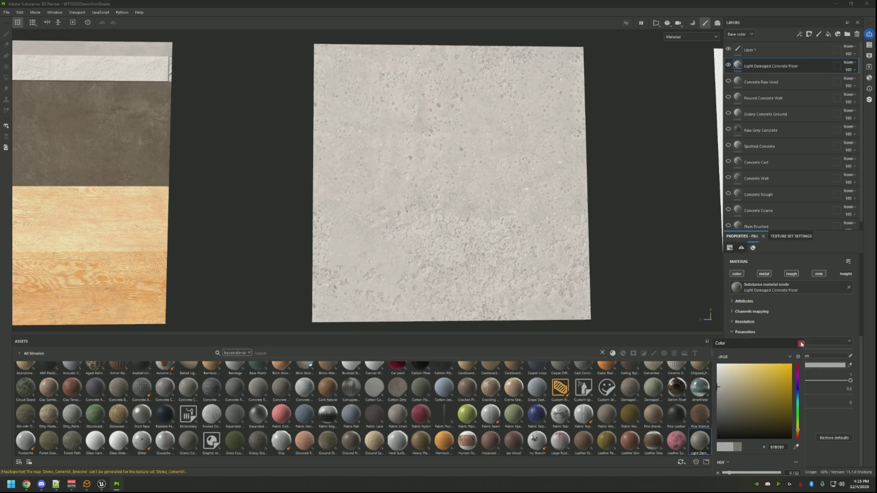
pyautogui.click(800, 344)
# Export the recoloured Demo_CementA textures and view the stairs in the Unreal basement level.
pyautogui.hotkey('ctrl', 'shift', 'e')
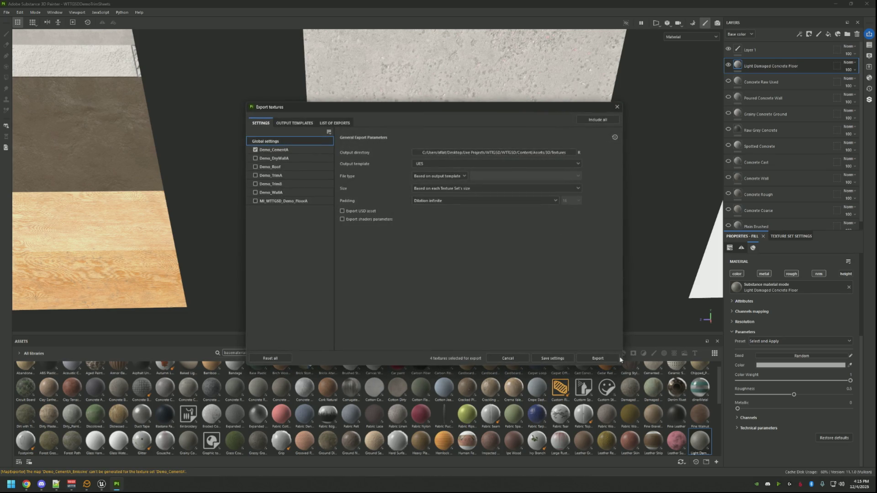
pyautogui.click(587, 358)
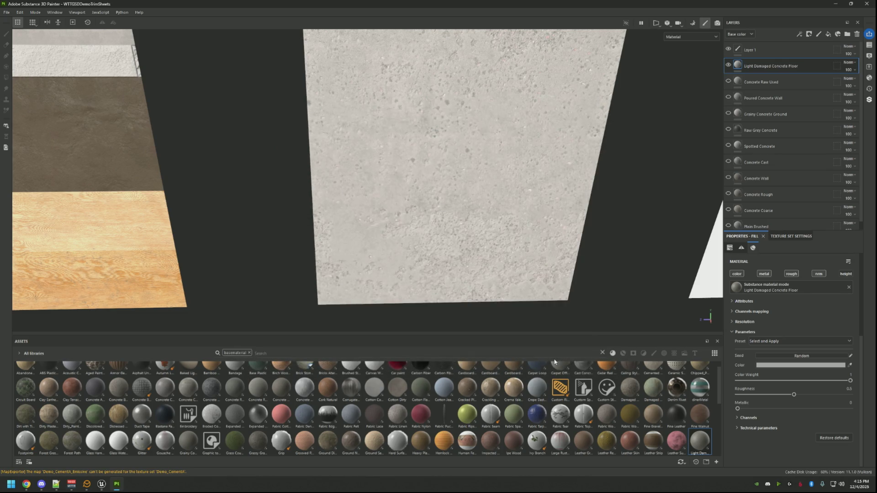
pyautogui.hotkey('alt', 'Tab')
pyautogui.moveTo(520, 260); pyautogui.dragTo(522, 260)
pyautogui.moveTo(412, 249); pyautogui.dragTo(411, 250)
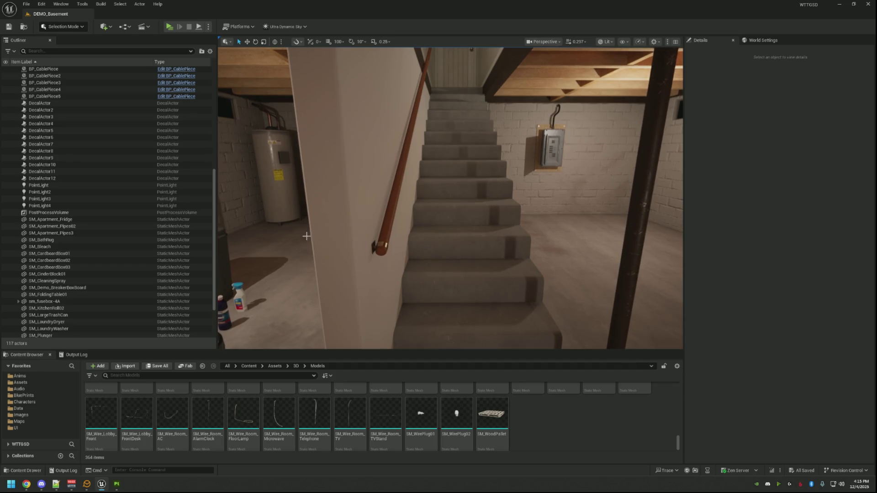
# Re-export the concrete textures from Substance 3D Painter and return to the Unreal basement.
pyautogui.click(119, 485)
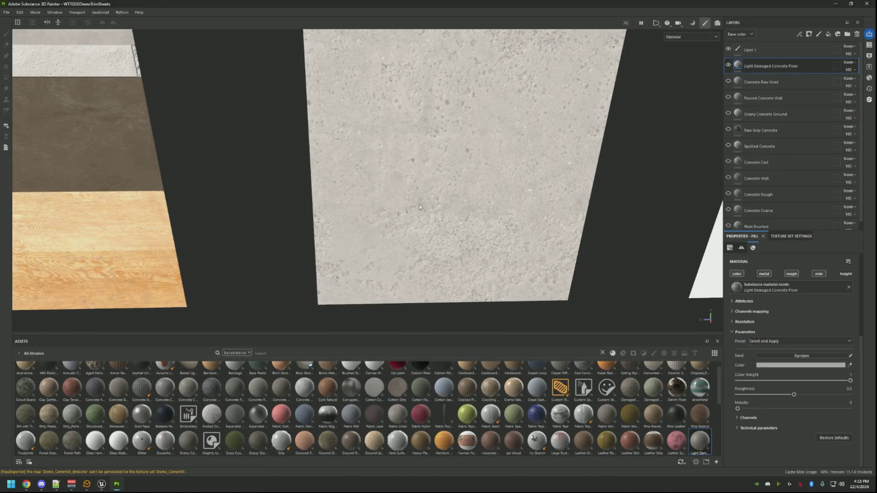
pyautogui.moveTo(419, 207); pyautogui.dragTo(415, 193)
pyautogui.hotkey('ctrl', 'shift', 'e')
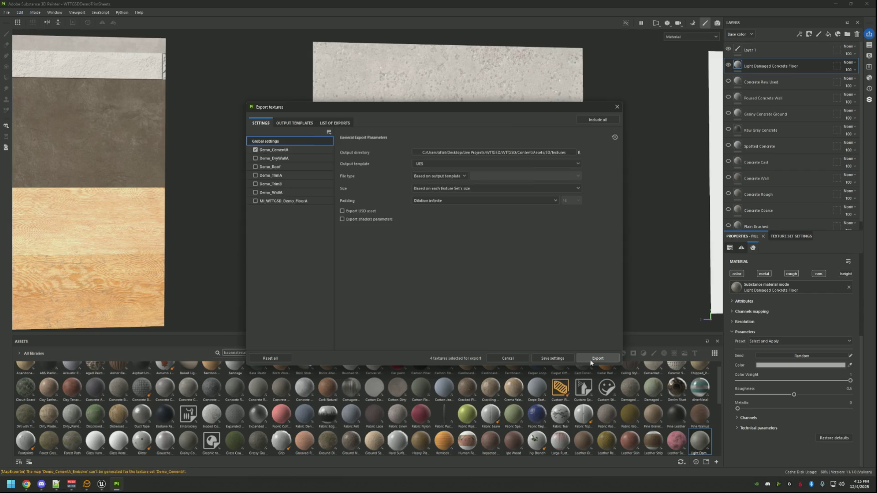
pyautogui.click(594, 361)
pyautogui.press('Escape')
pyautogui.click(101, 484)
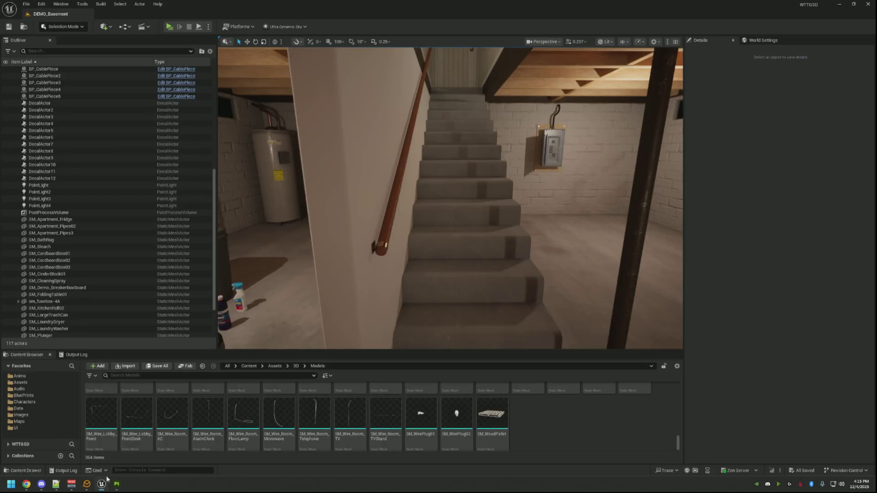
# Reimport the three changed concrete texture files into Unreal.
pyautogui.moveTo(449, 237); pyautogui.dragTo(474, 237)
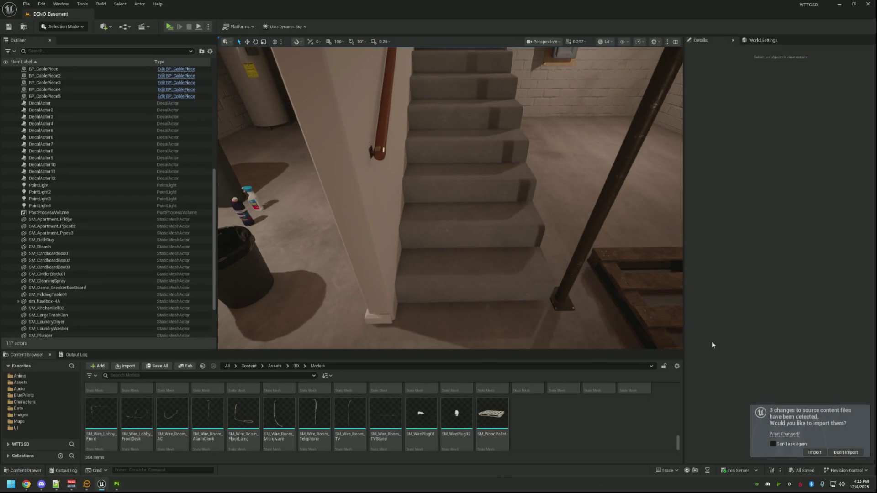
pyautogui.click(814, 452)
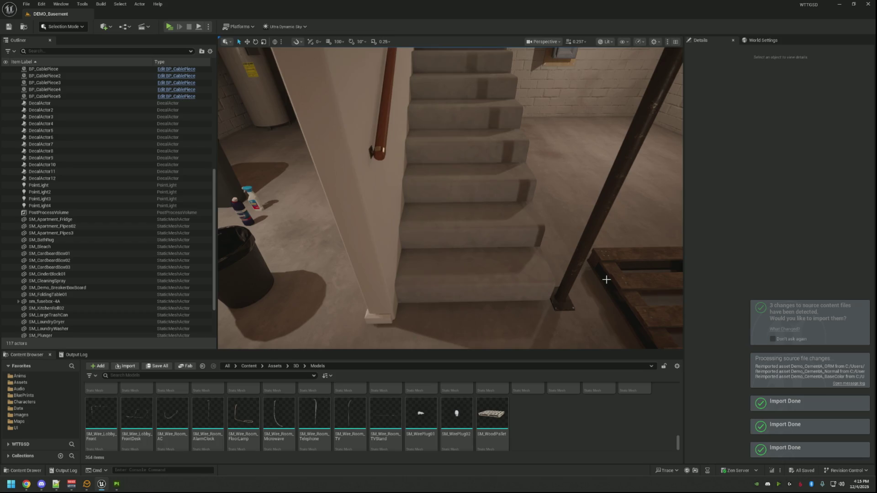
pyautogui.moveTo(605, 279)
pyautogui.mouseDown()
pyautogui.moveTo(621, 219)
pyautogui.moveTo(475, 210)
pyautogui.moveTo(411, 215)
pyautogui.moveTo(392, 231)
pyautogui.moveTo(484, 207)
pyautogui.mouseUp()
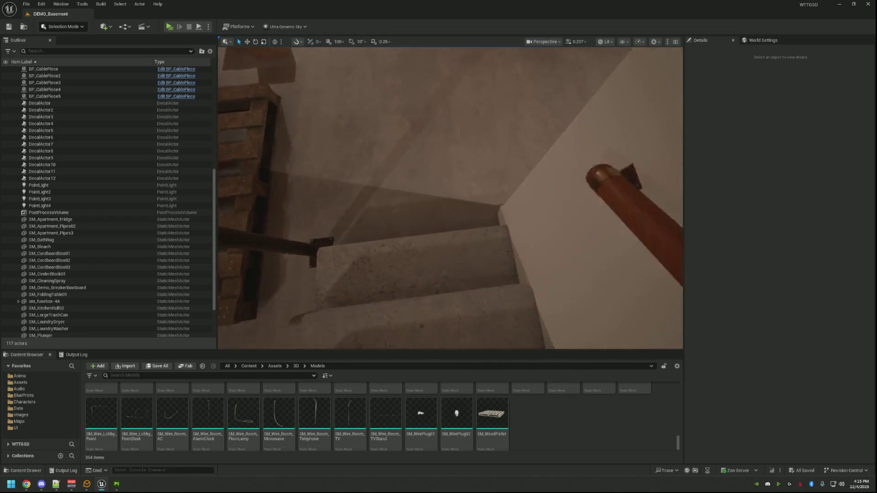
# Fly along the staircase past the wooden post to inspect the pale speckled concrete.
pyautogui.press('s')
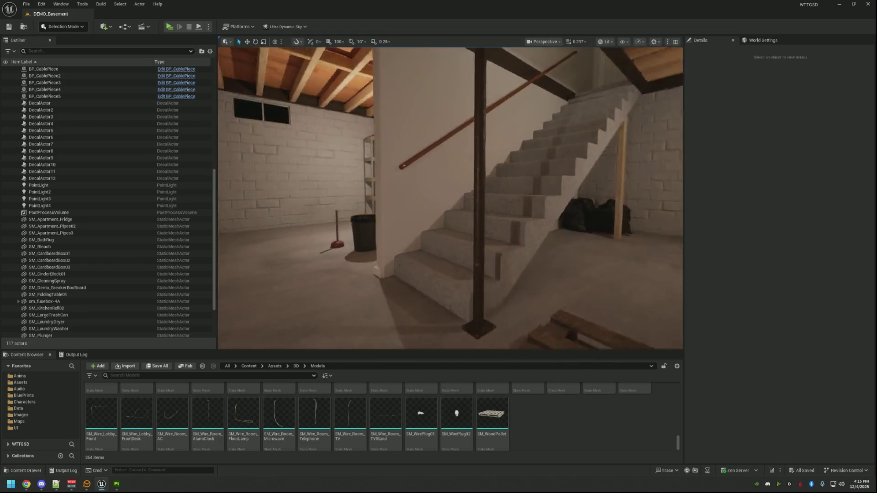
pyautogui.press('w')
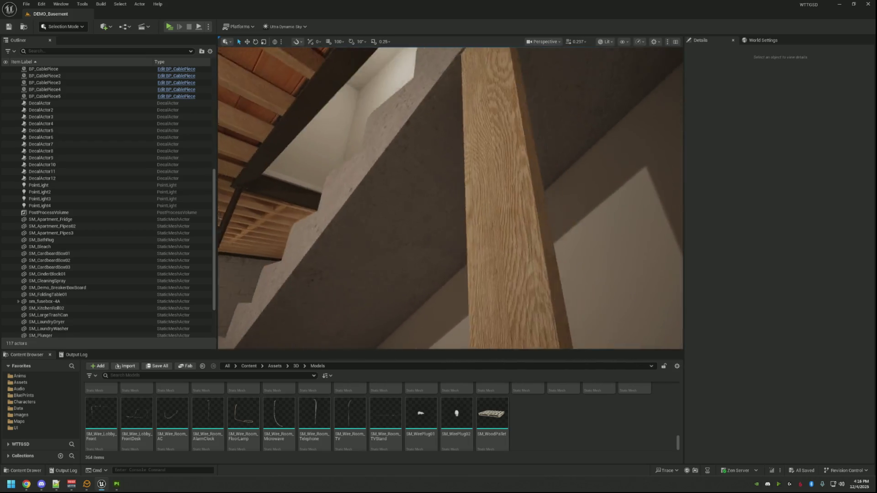
pyautogui.press('w')
pyautogui.press('s')
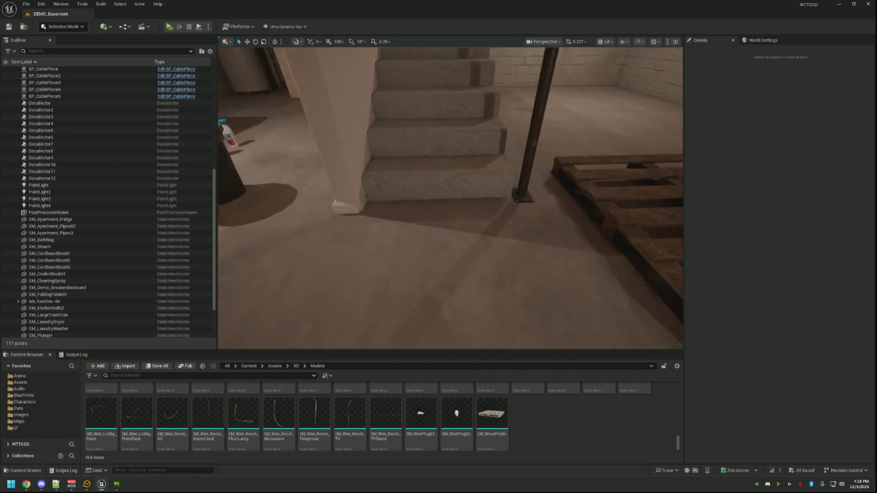
pyautogui.press('w')
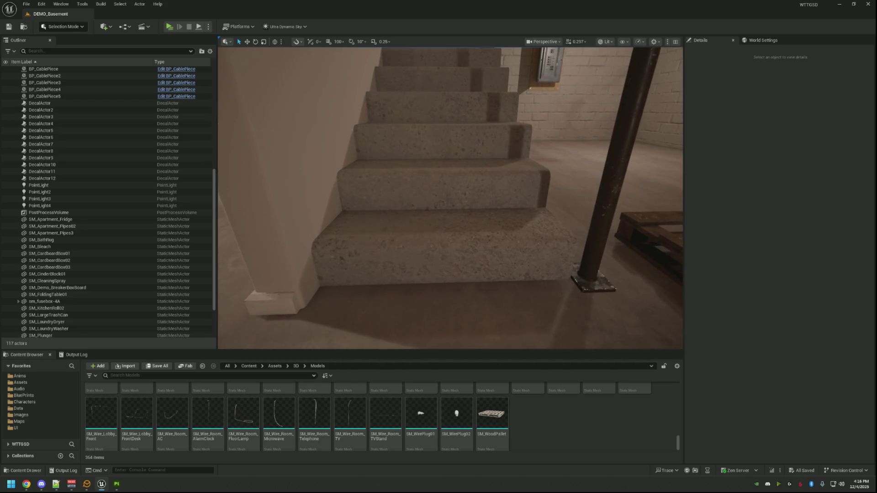
# Show the Concrete Raw Used layer and hide Light Damaged Concrete Floor in Substance 3D Painter.
pyautogui.press('s')
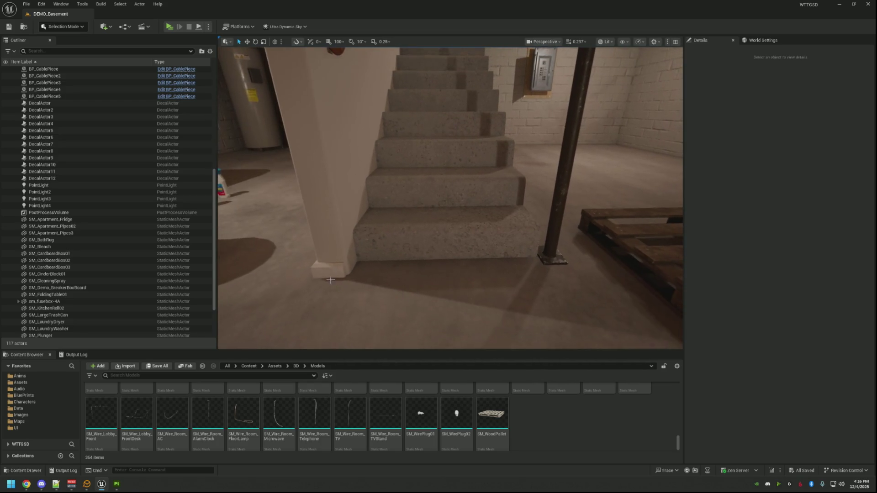
pyautogui.click(119, 484)
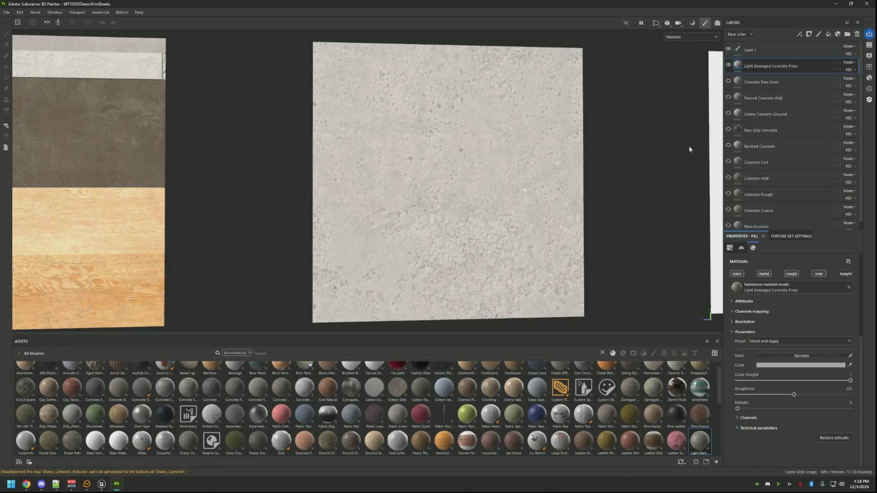
pyautogui.click(728, 81)
pyautogui.click(728, 65)
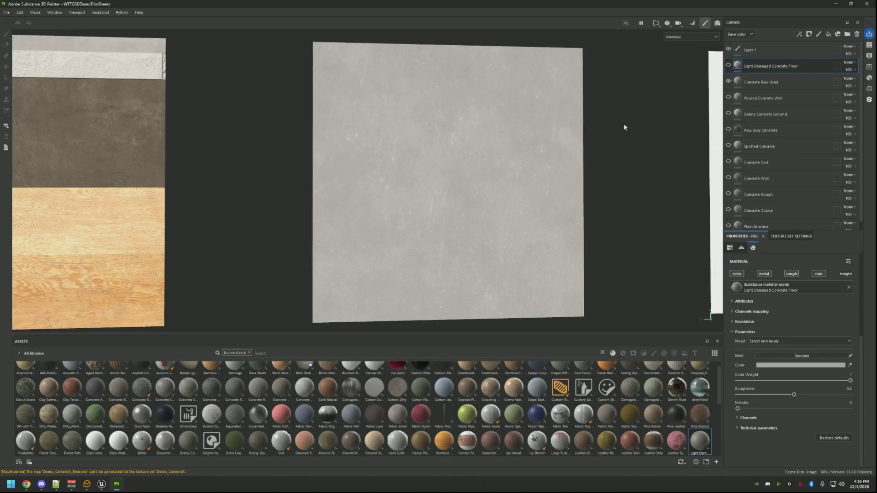
# Re-export the Demo_CementA textures and switch to the Unreal basement level.
pyautogui.hotkey('ctrl', 'shift', 'e')
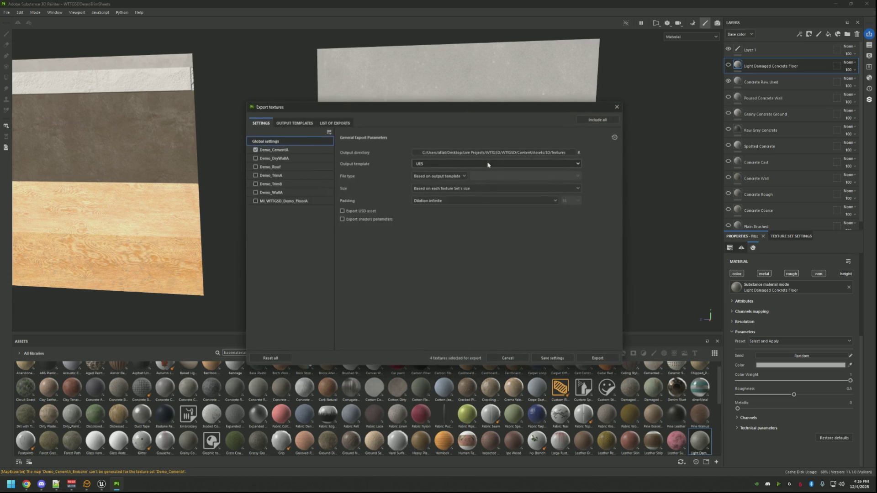
pyautogui.click(584, 358)
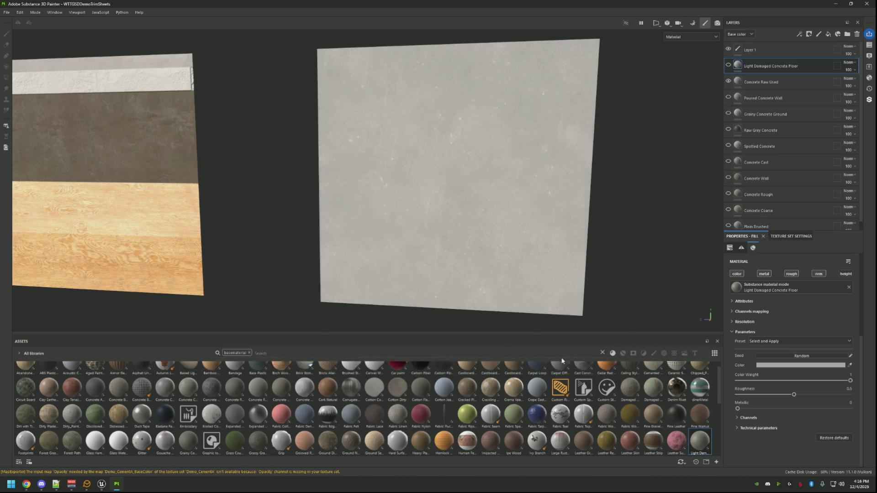
pyautogui.click(102, 484)
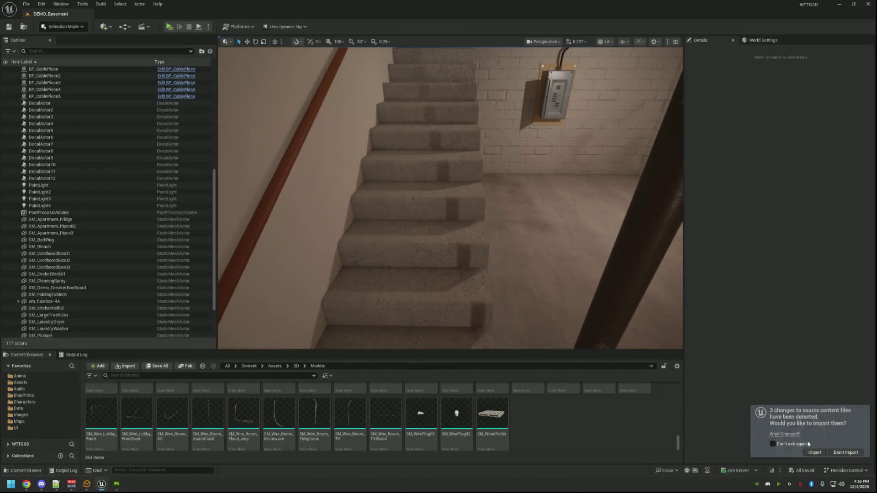
# Reimport the changed Demo_CementA textures and move in close to check the grey concrete steps.
pyautogui.click(837, 452)
pyautogui.moveTo(502, 250); pyautogui.dragTo(503, 250)
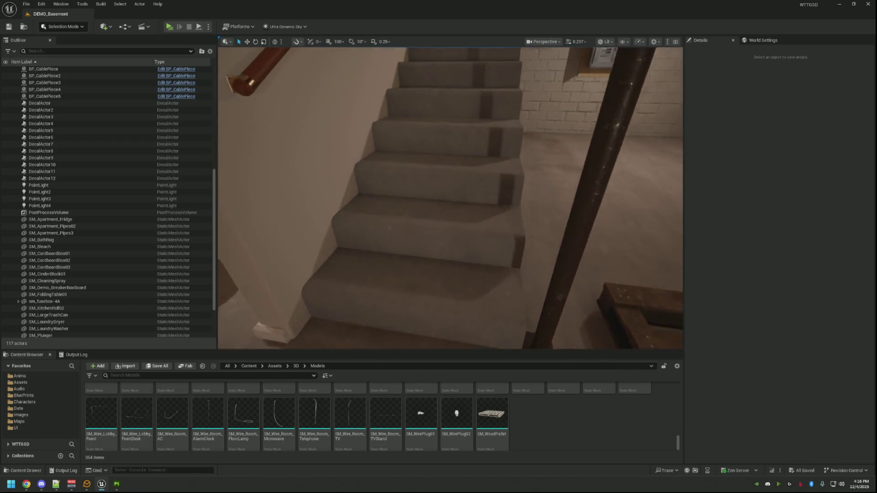